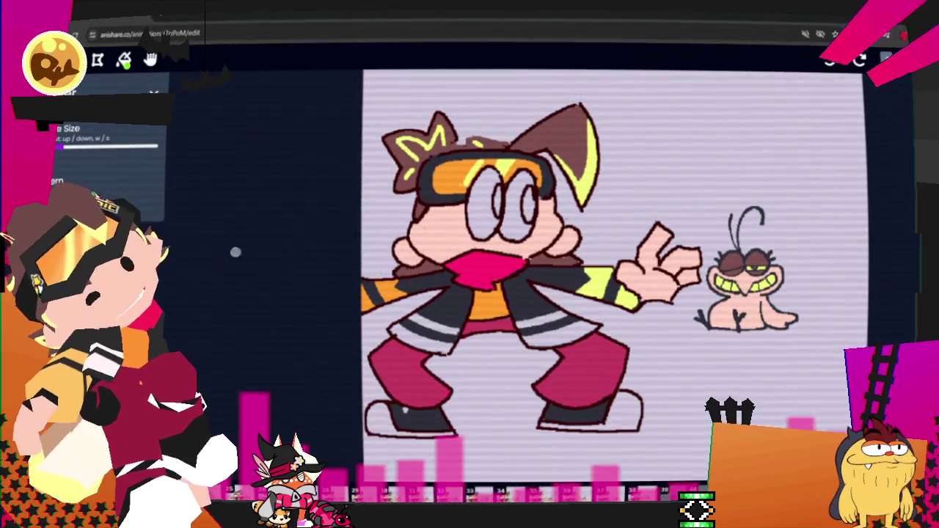
Marquee-select the goggled character's head and upper body, erase as needed, then clear the selection
key(s)
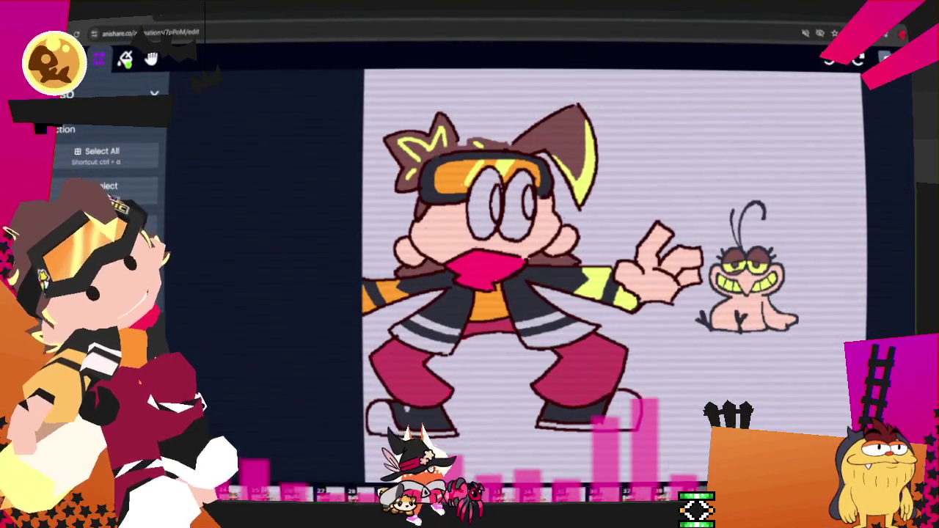
key(ctrl+a)
key(ctrl+d)
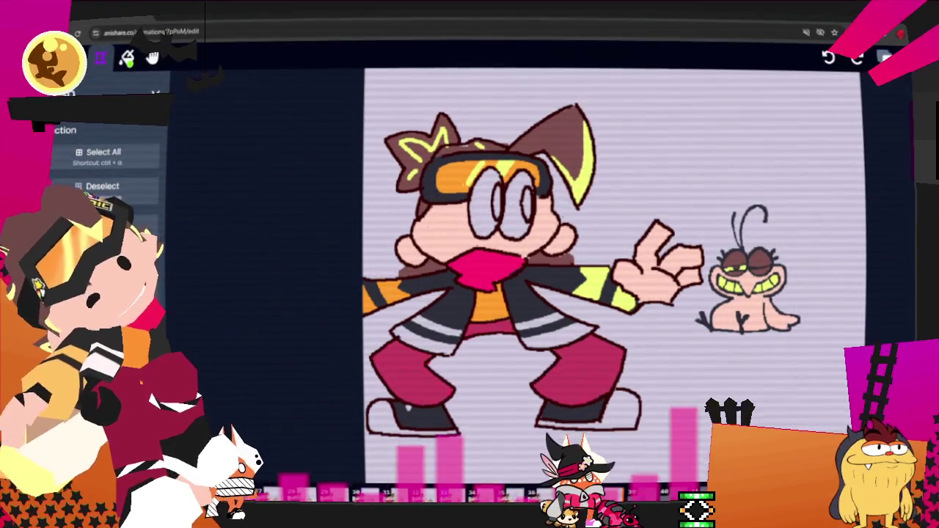
key(e)
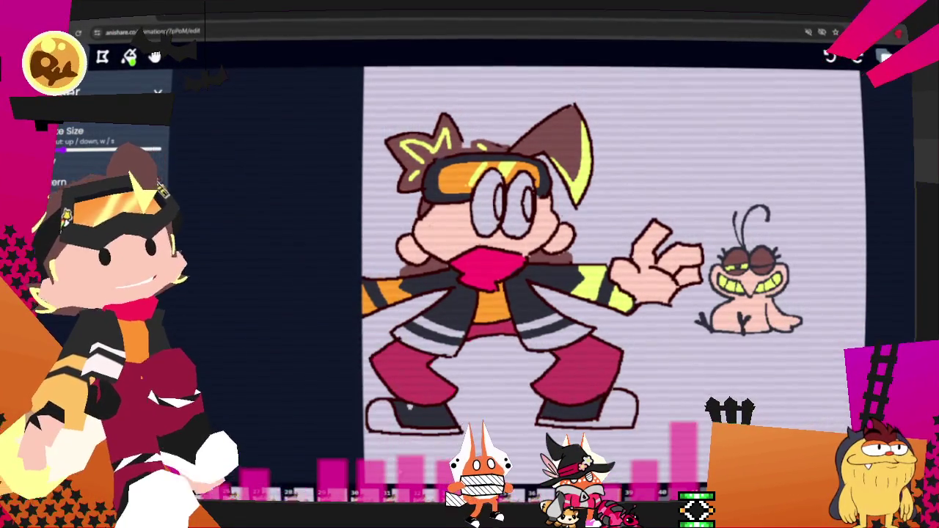
key(s)
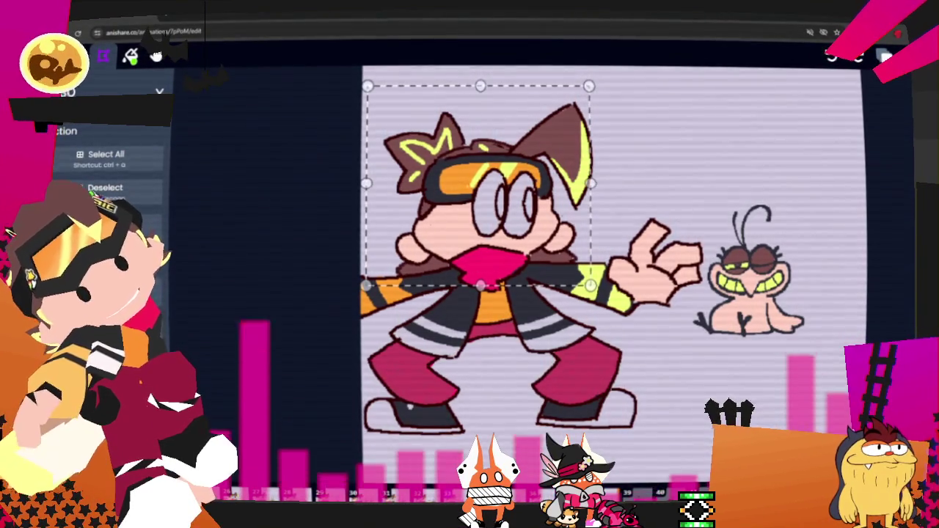
key(e)
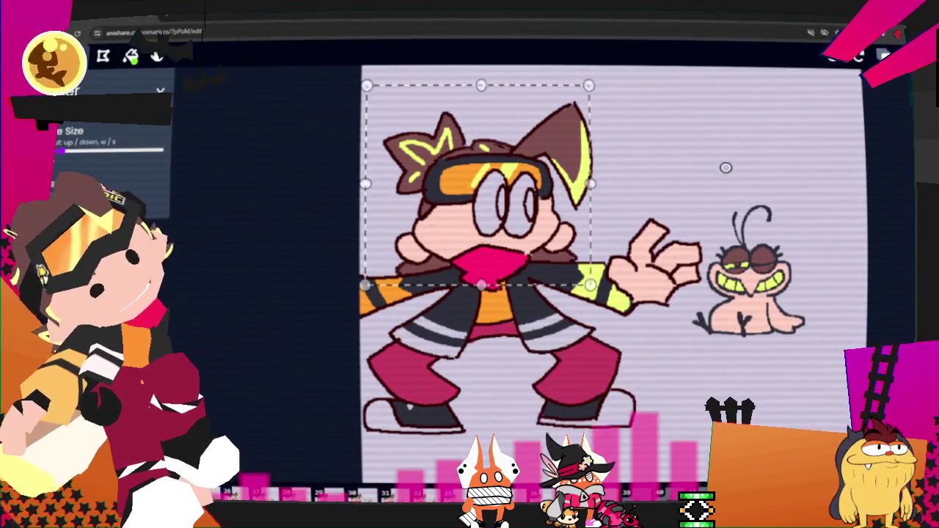
key(ctrl+d)
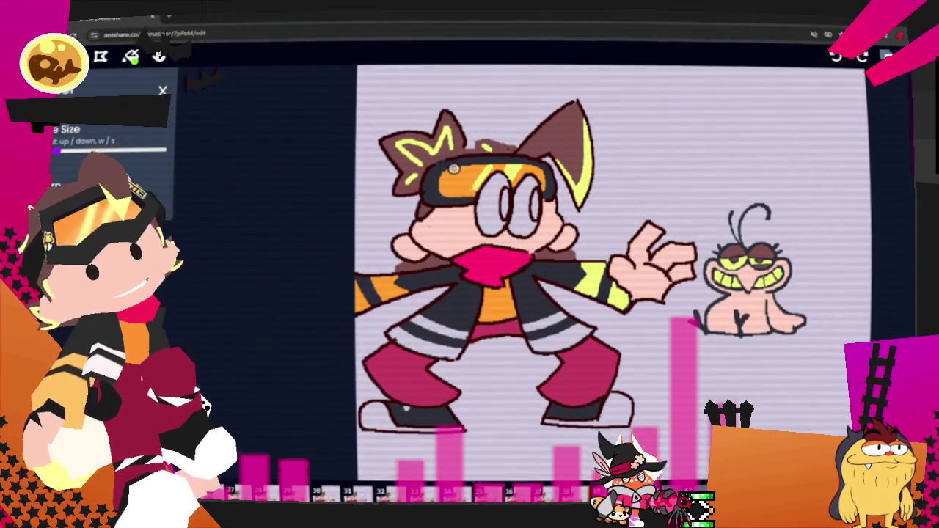
key(s)
drag(360, 83, 593, 282)
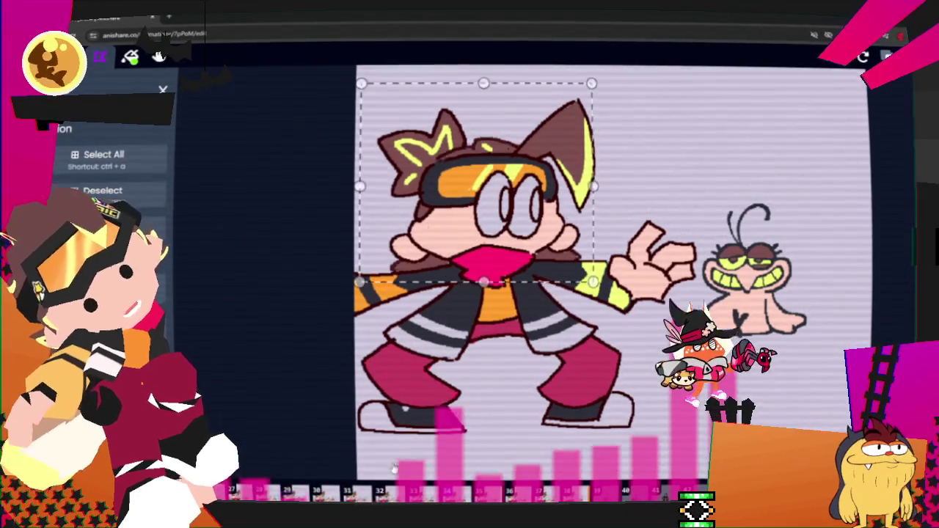
key(Escape)
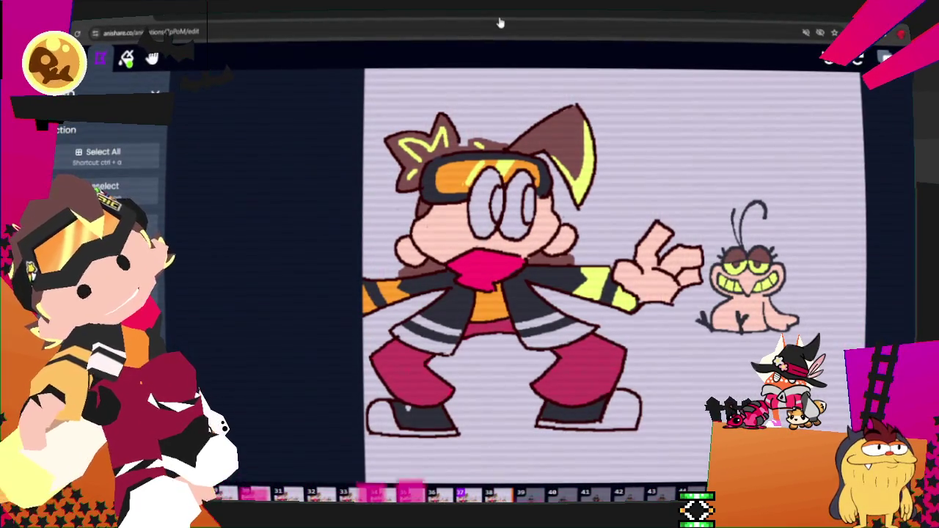
Clear the head and upper-body selections, alternating between the eraser and selection tools
key(Escape)
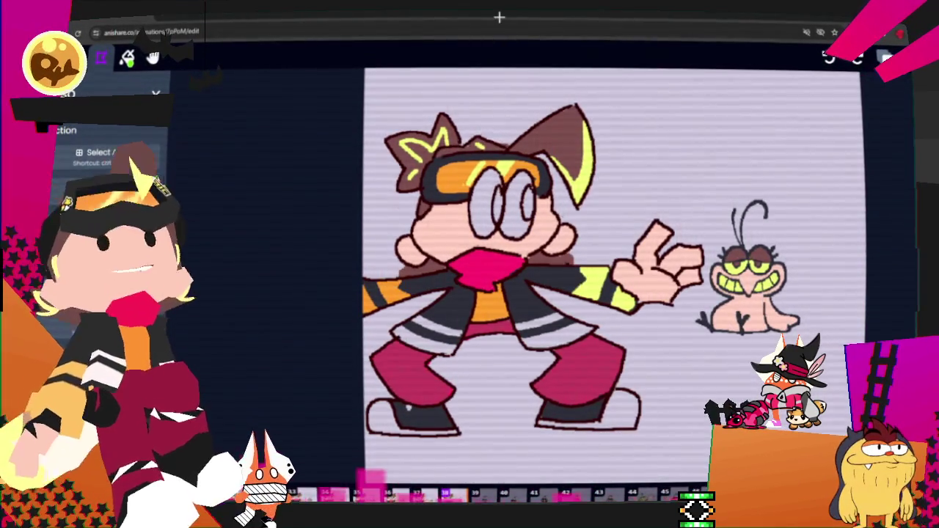
key(e)
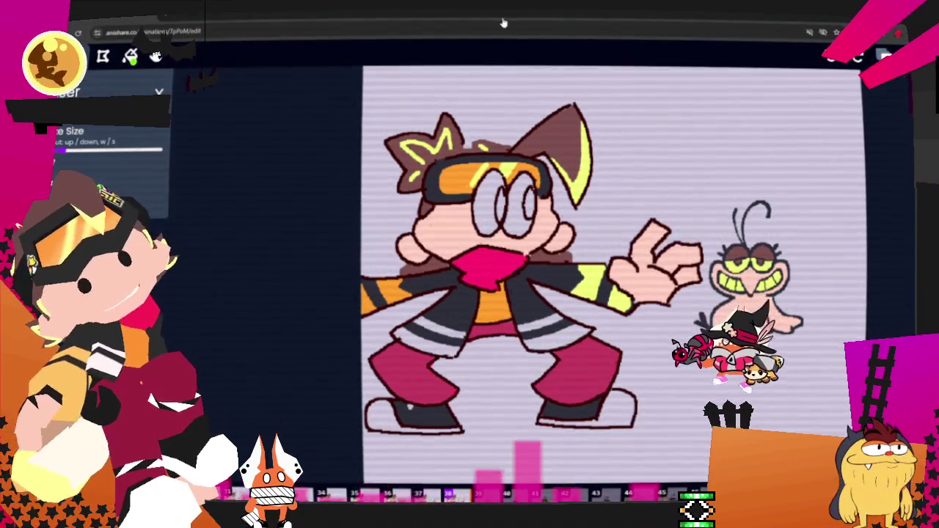
key(s)
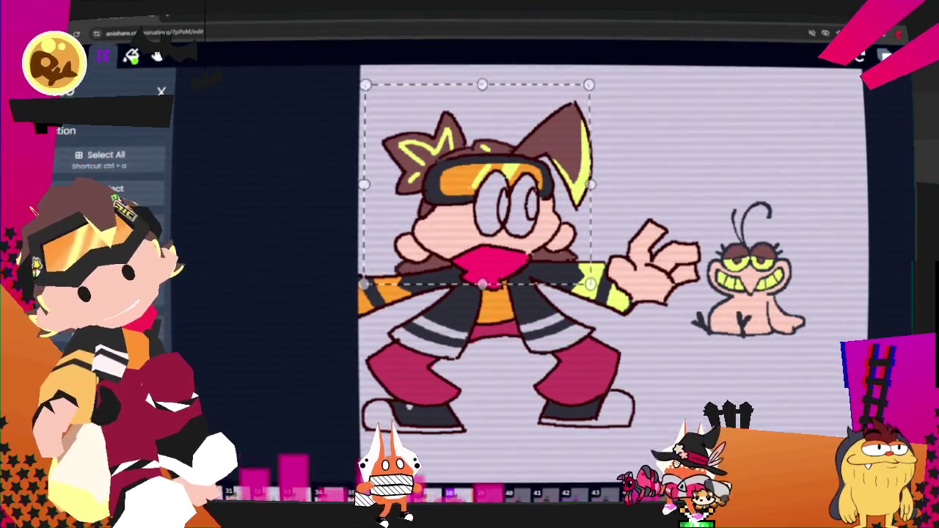
click(232, 227)
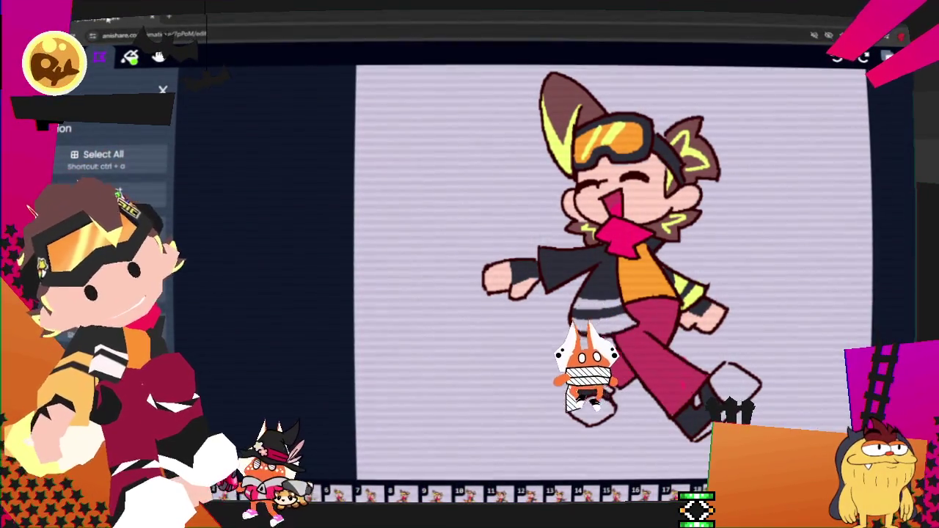
Dismiss the browser tab's context menu while moving to rough sketch frame 56
right_click(107, 15)
key(Escape)
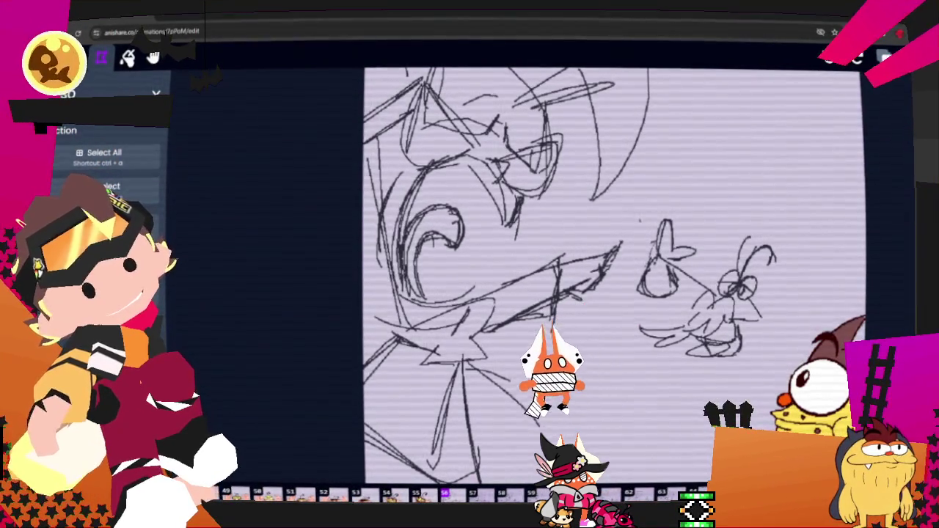
right_click(167, 35)
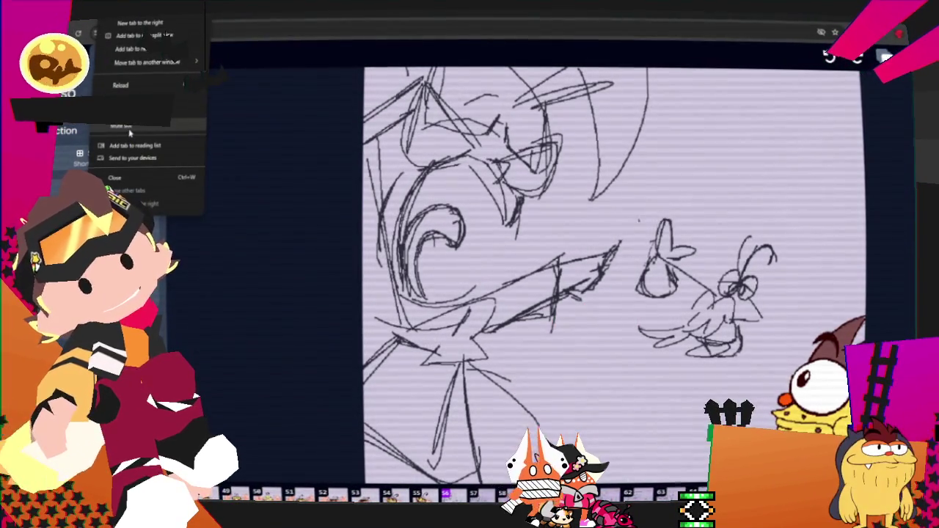
Zoom out, check the Background and Foreground layers' strokes, and make Middleground the active layer
key(Escape)
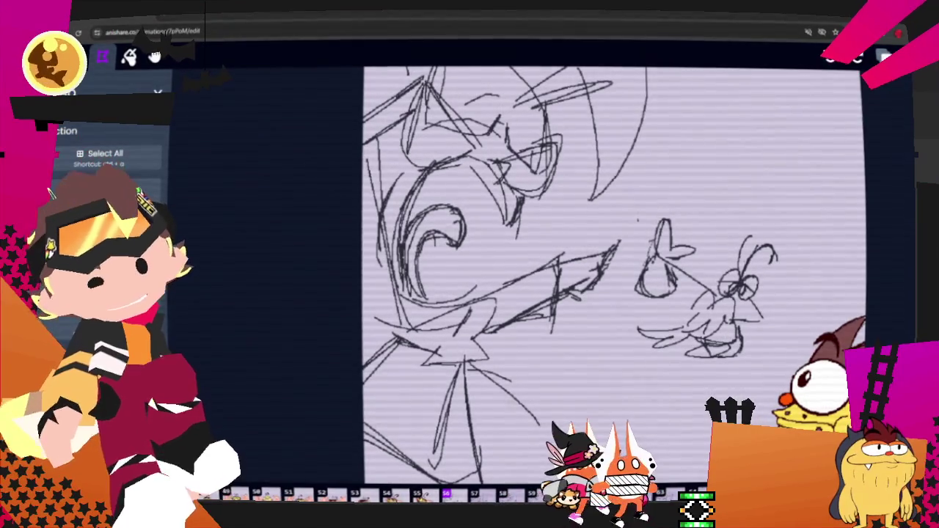
scroll(293, 374, down, 3)
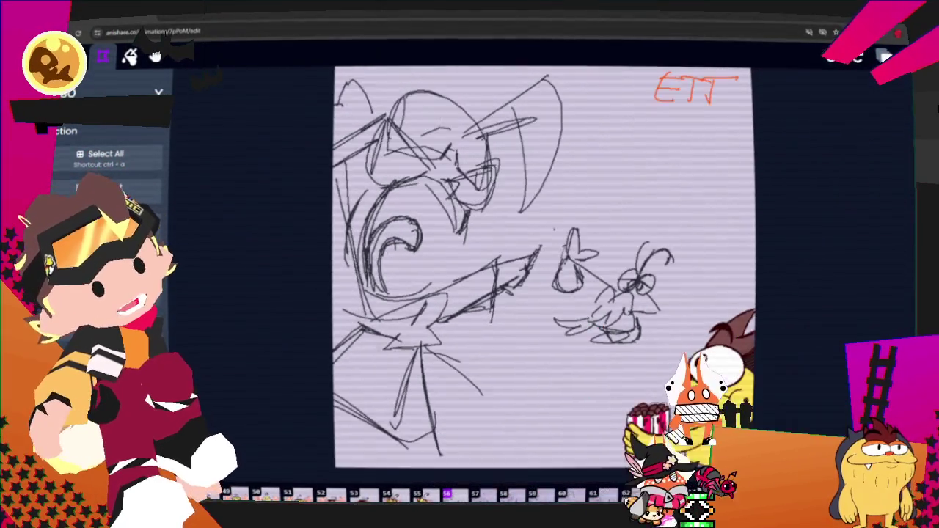
key(l)
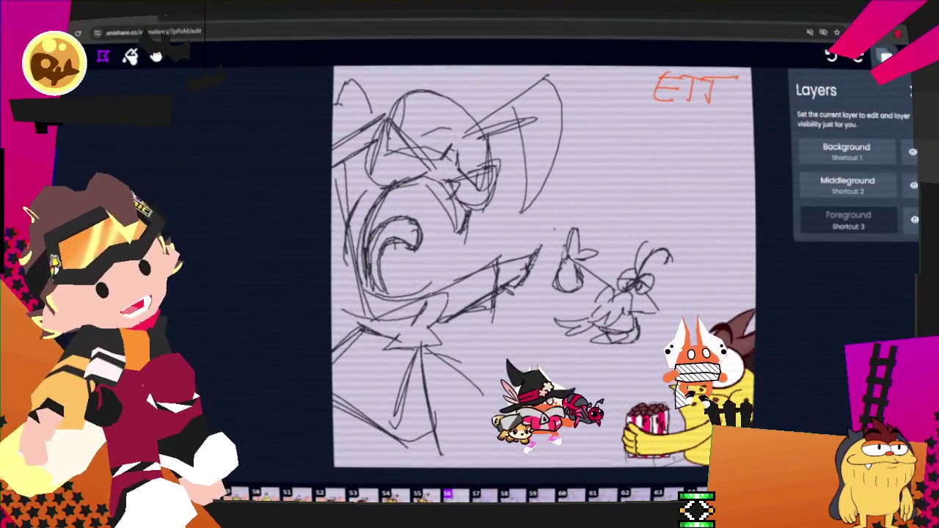
click(847, 151)
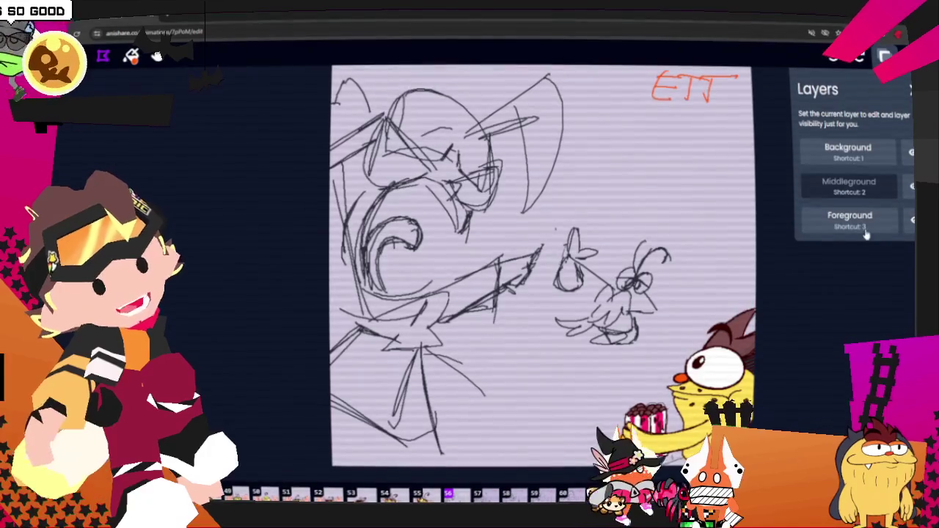
click(910, 227)
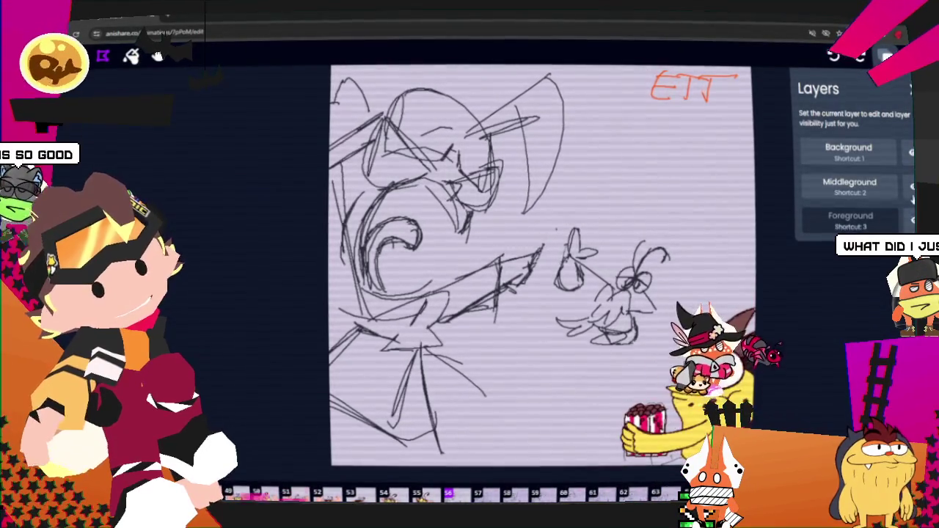
click(912, 189)
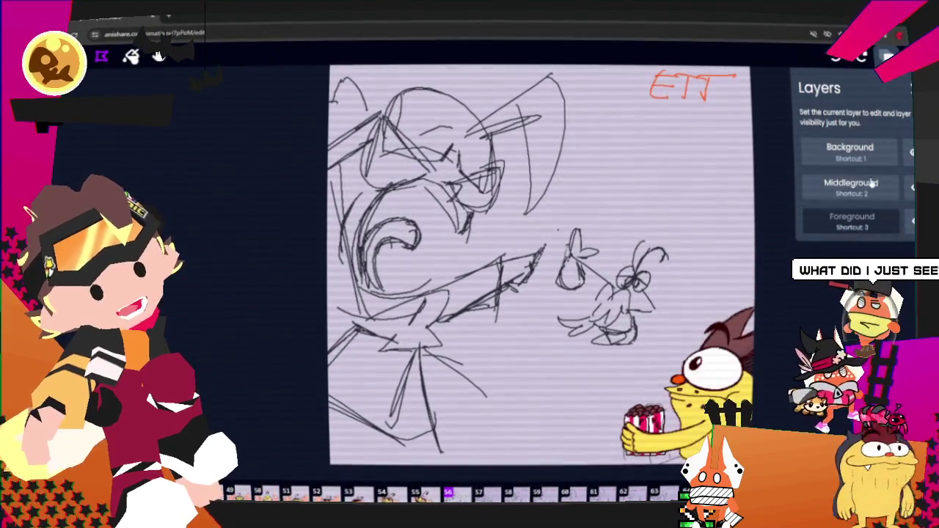
key(2)
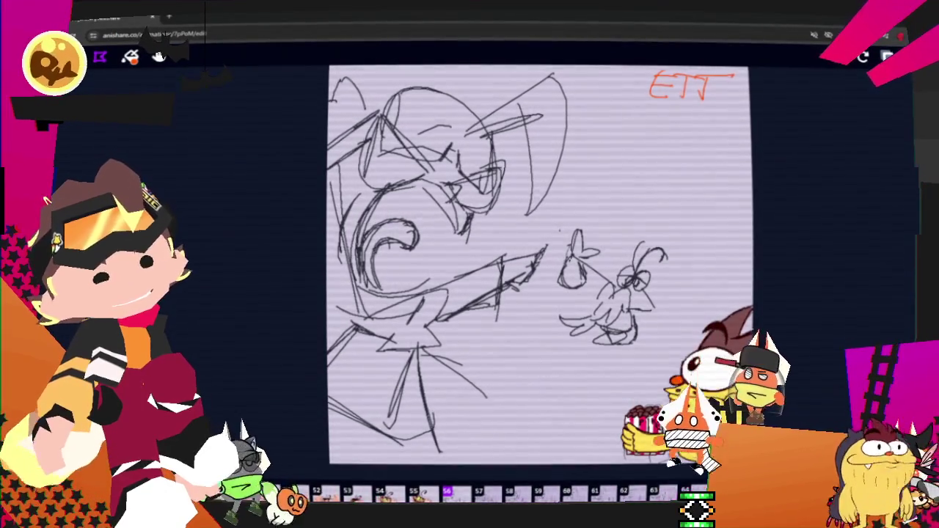
Open the colour settings from the extra options menu
key(2)
click(888, 56)
click(844, 154)
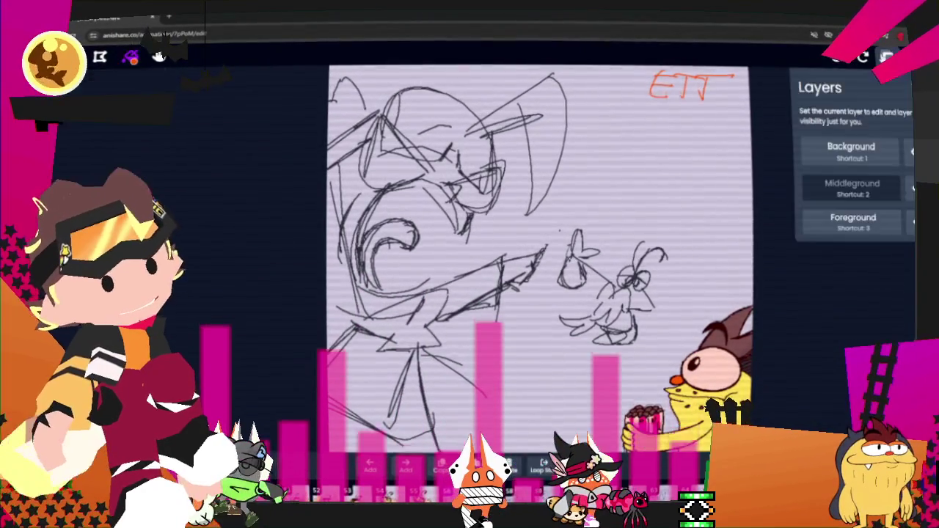
Activate the Background layer, zoom in and pan to centre the winged bug sketch
key(l)
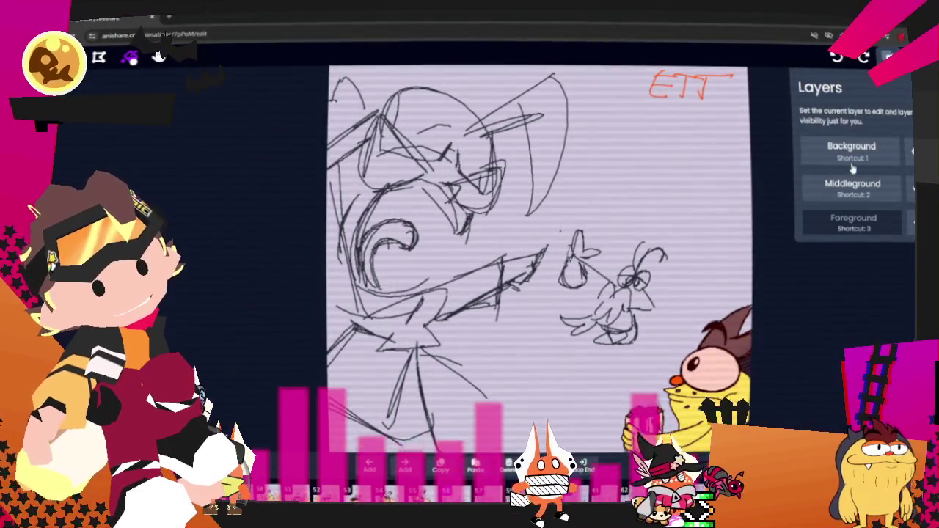
click(130, 58)
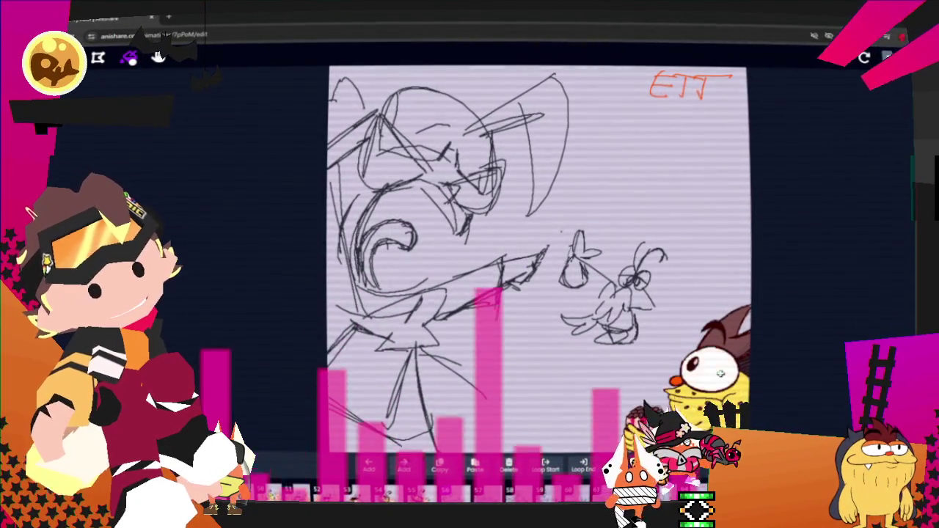
scroll(760, 359, up, 2)
scroll(760, 360, up, 1)
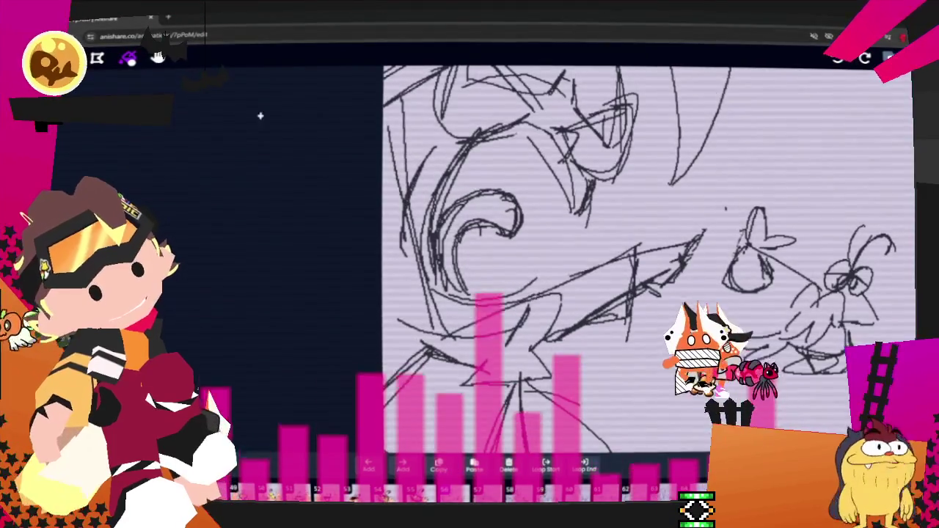
click(157, 59)
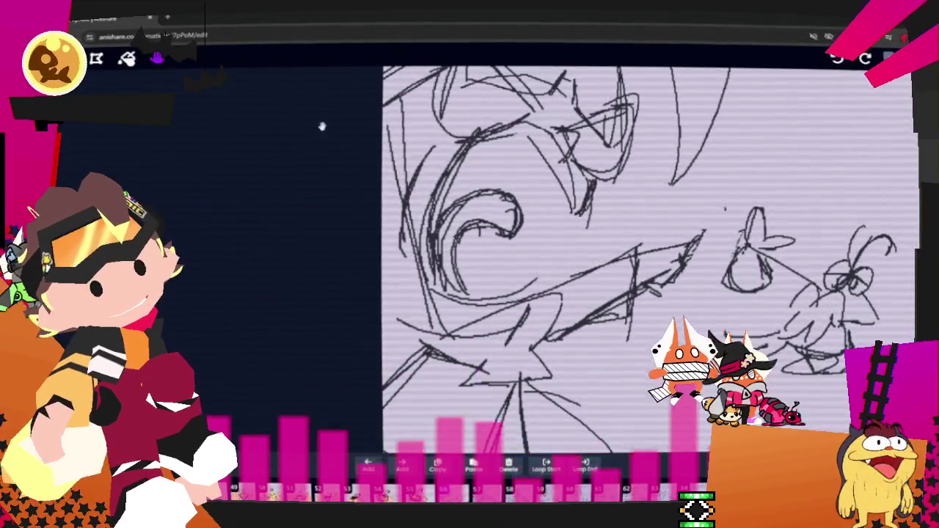
drag(514, 220, 176, 169)
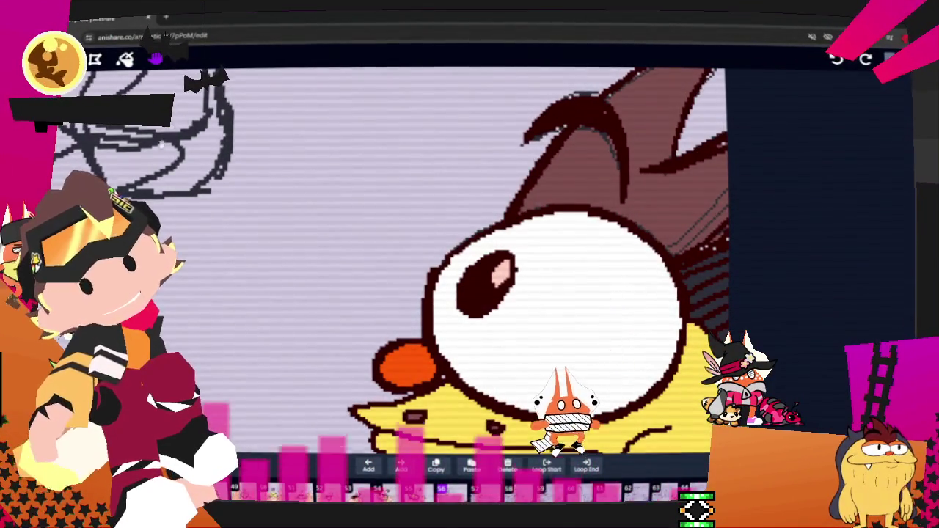
click(126, 59)
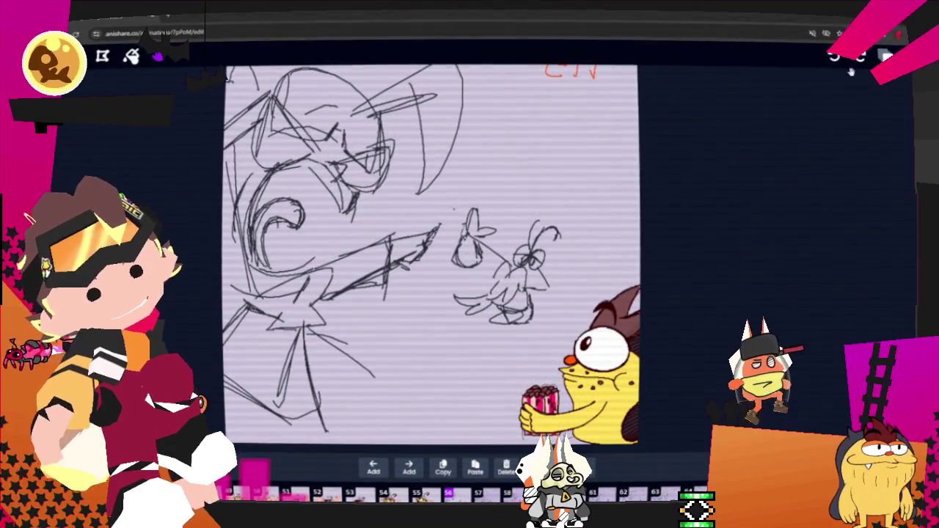
Bring up the frame colour palette from the More menu
click(886, 56)
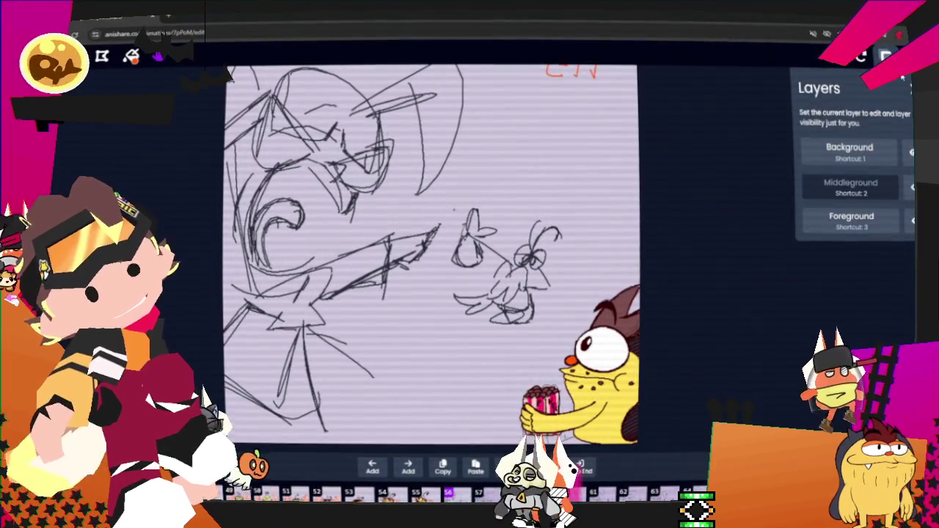
click(907, 56)
click(868, 160)
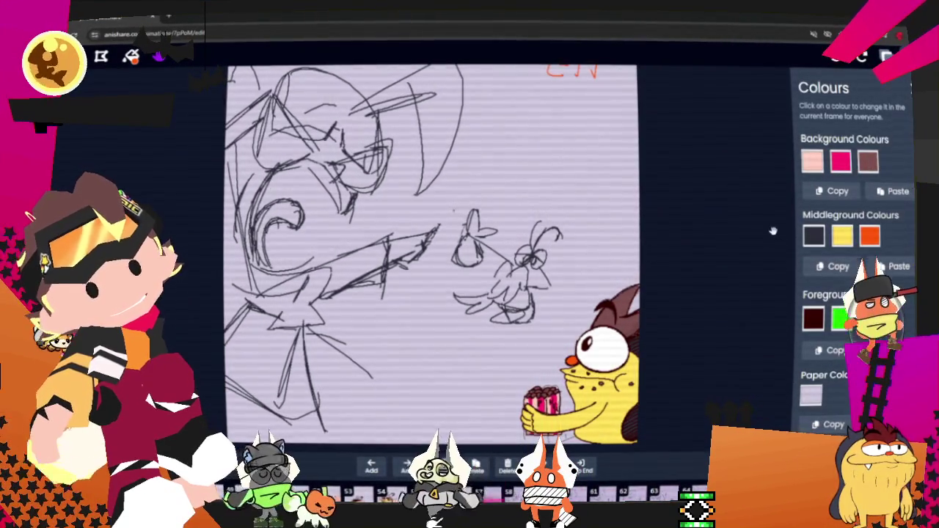
Flip between the rough sketch frame and the finished coloured frame to compare them
key(Right)
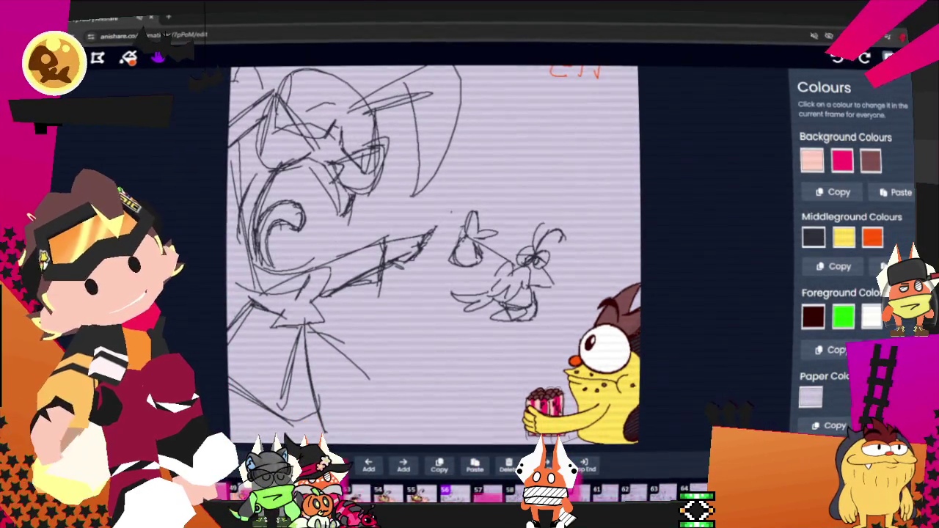
key(Right)
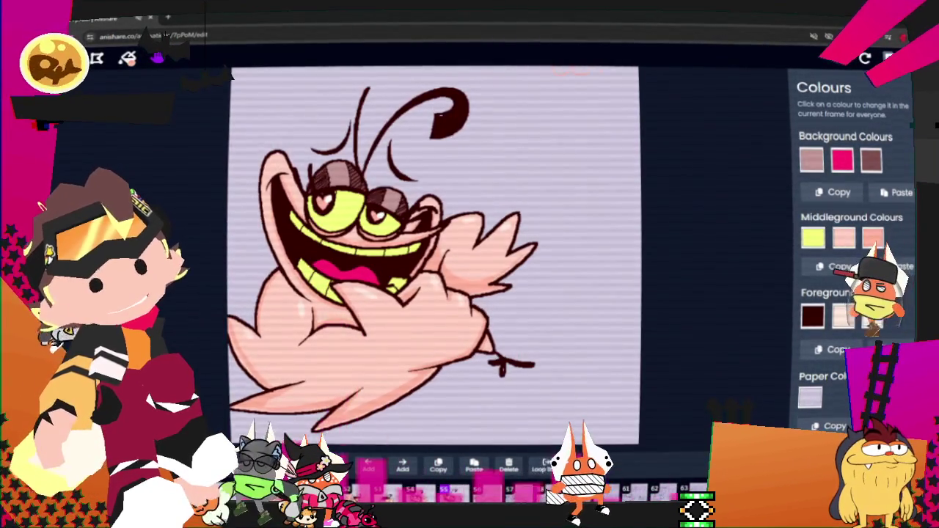
key(Right)
key(Left)
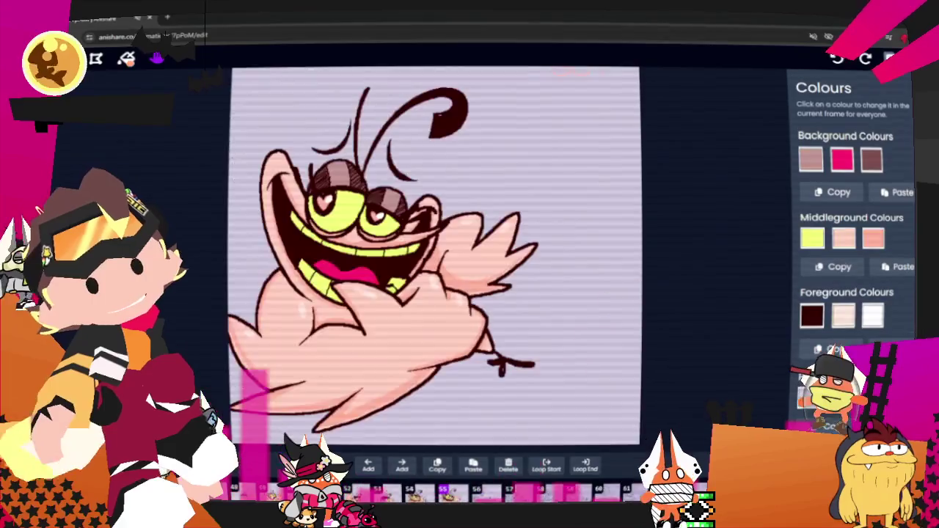
key(Right)
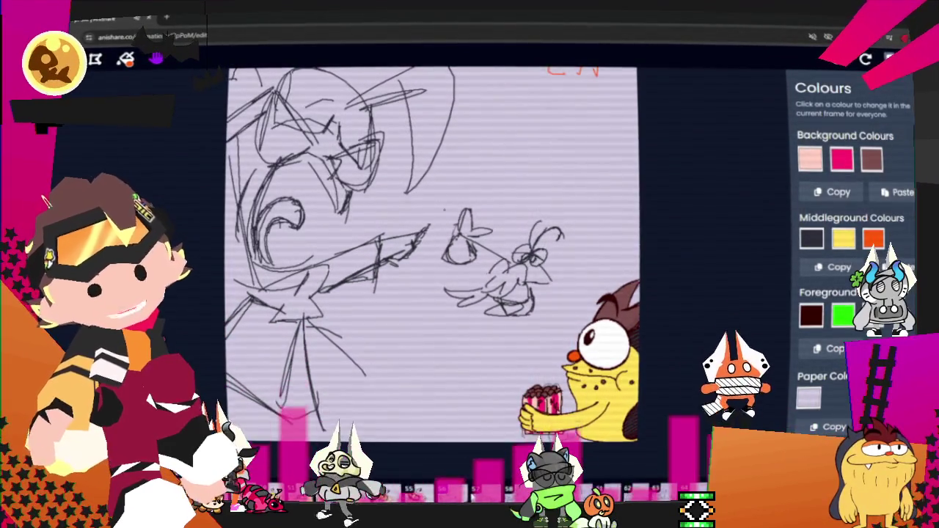
Open and close the black Middleground swatch's picker unchanged, then show the drawing layers
click(807, 239)
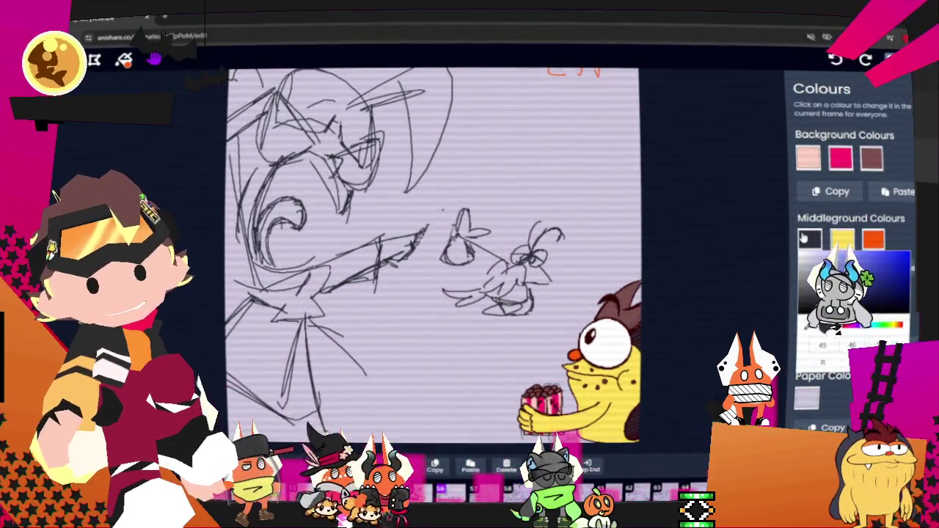
click(909, 236)
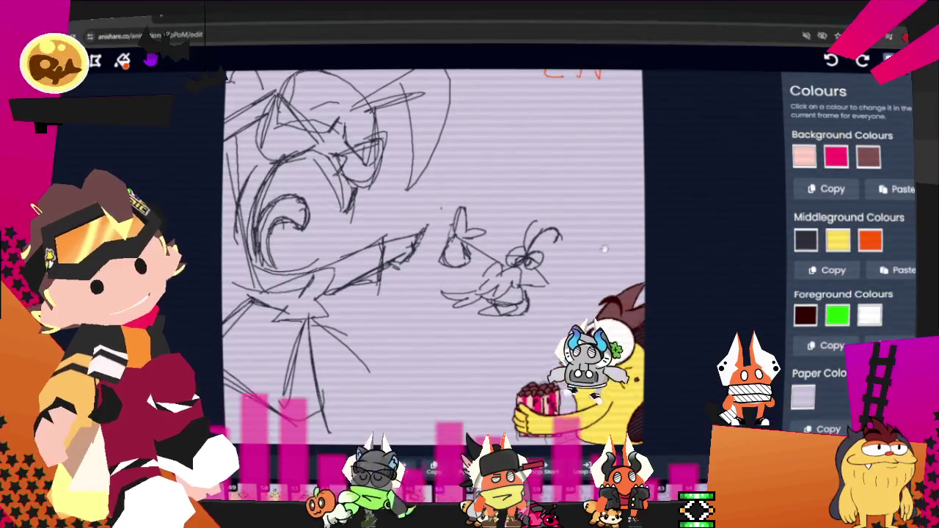
click(888, 59)
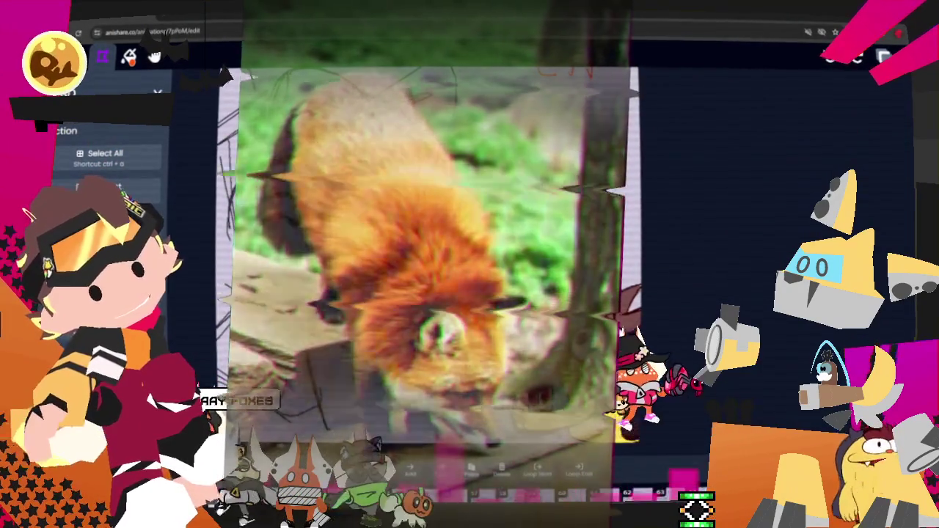
Raise the brush size on the Size slider, then reopen the Layers list
click(885, 56)
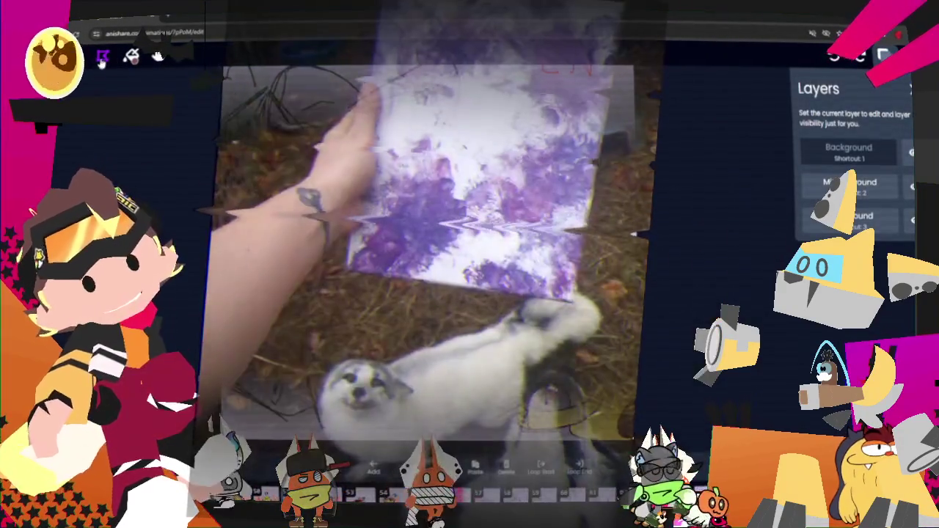
click(103, 59)
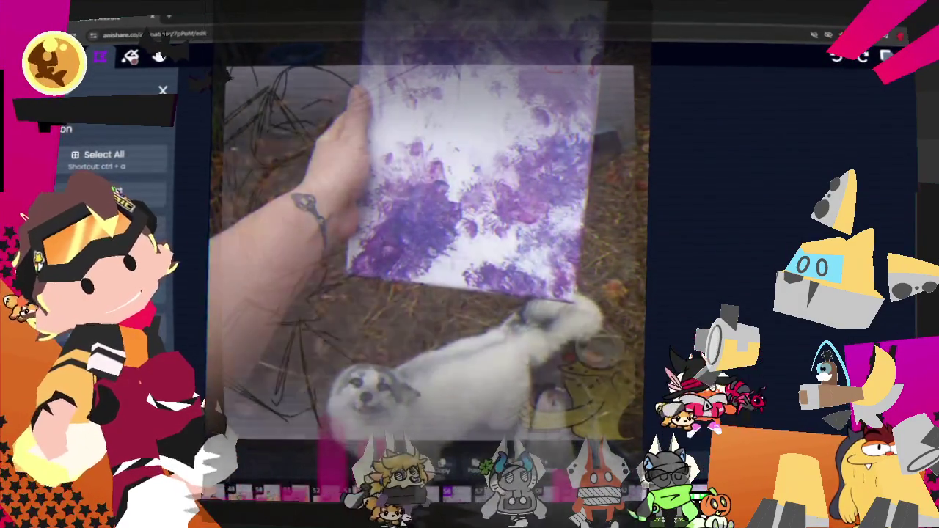
key(b)
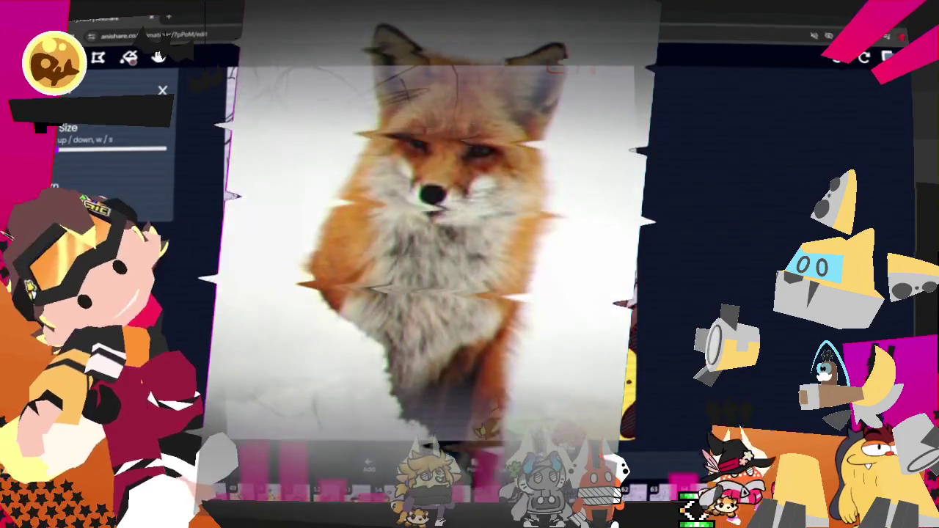
key(w)
key(w)
key(w)
key(l)
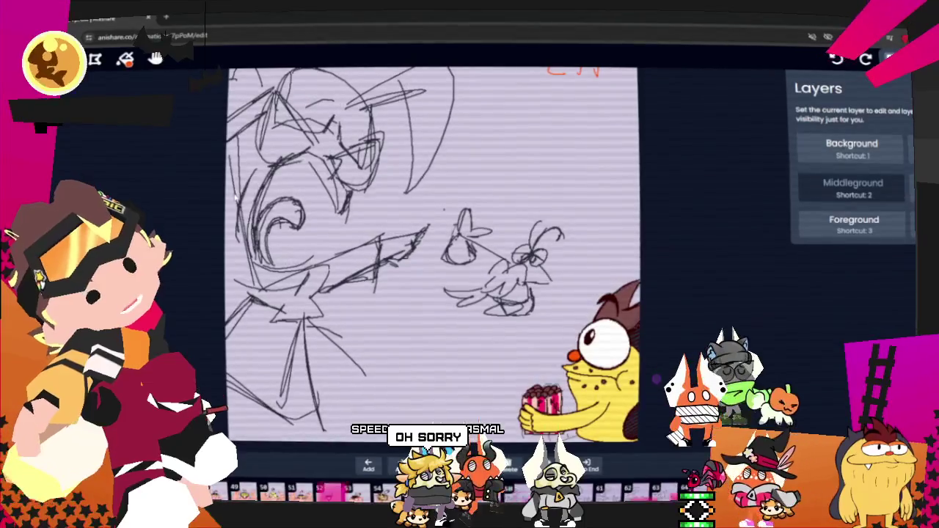
Move to frame 56 and wipe its bug drawing, leaving only the onion-skin ghost
key(Right)
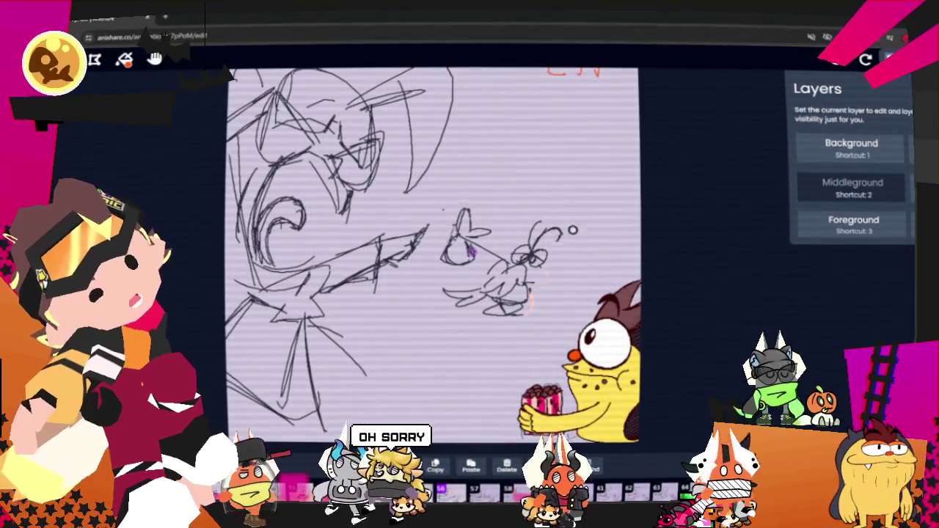
key(Right)
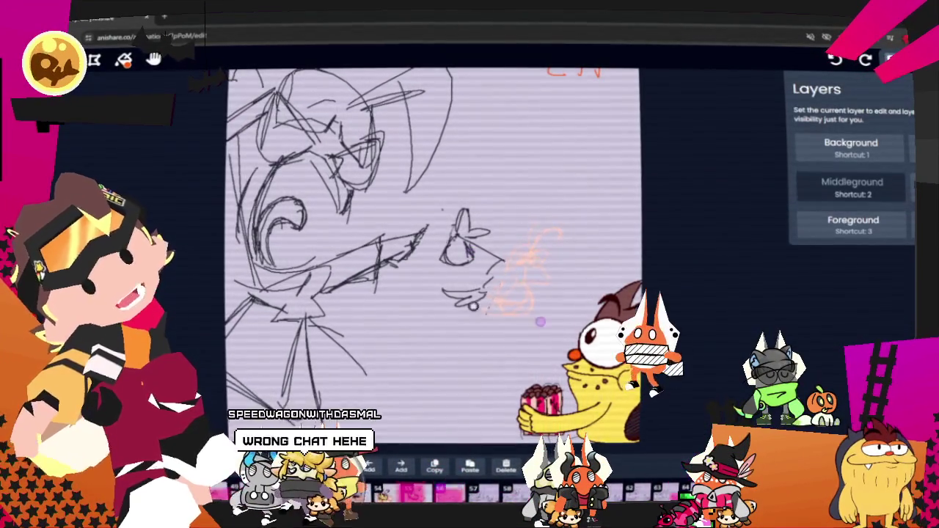
key(Down)
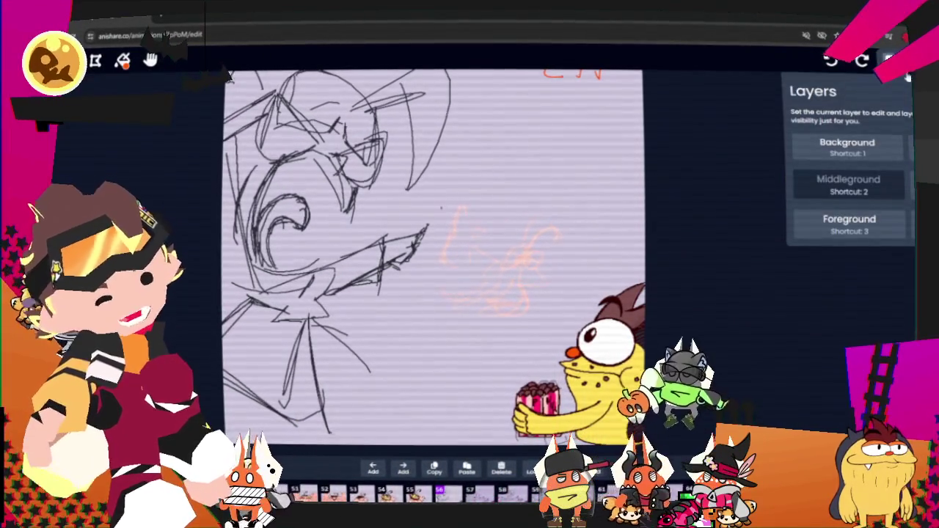
click(888, 58)
Recolour the first Background swatch from pale pink to light cyan-blue in the colour picker
click(859, 153)
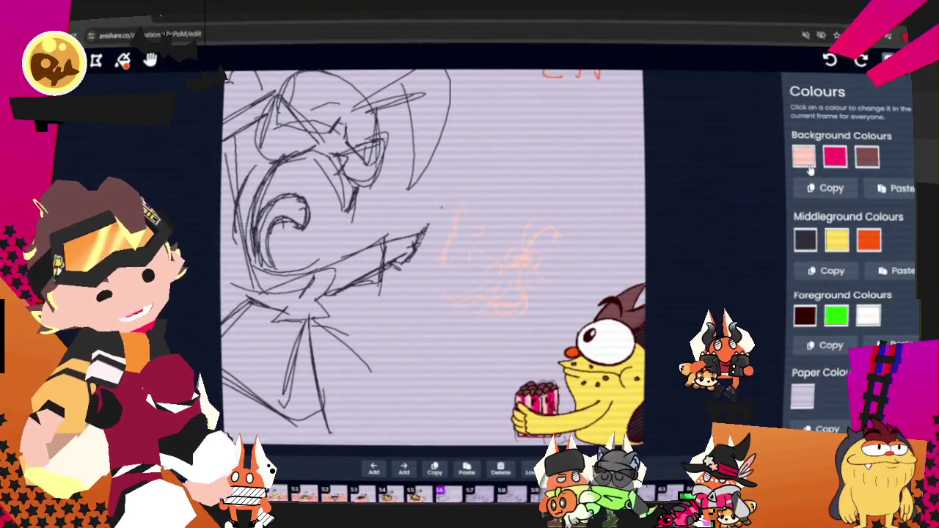
click(806, 157)
click(877, 250)
click(873, 171)
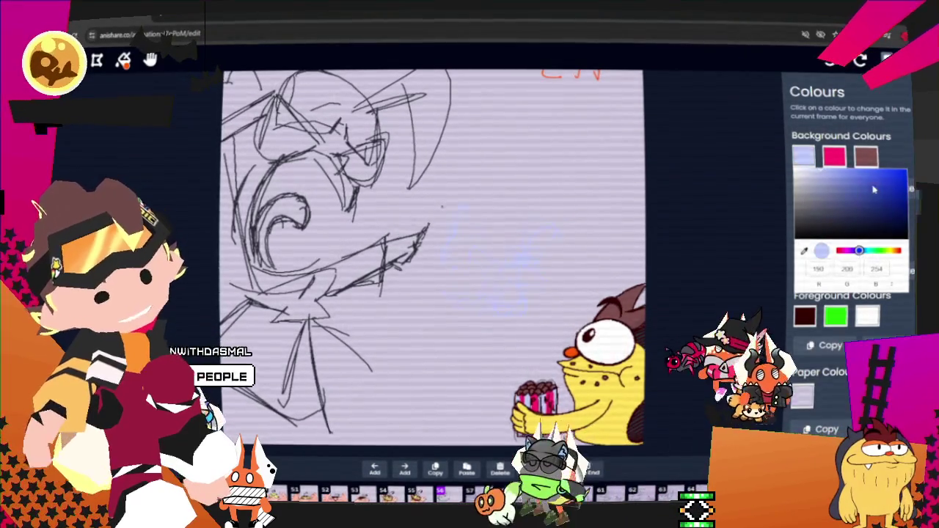
drag(874, 166, 912, 154)
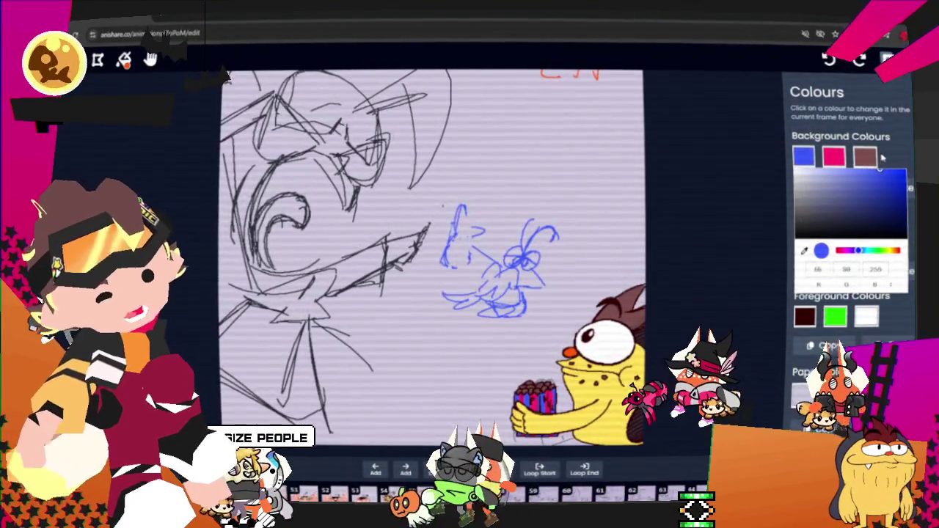
click(866, 250)
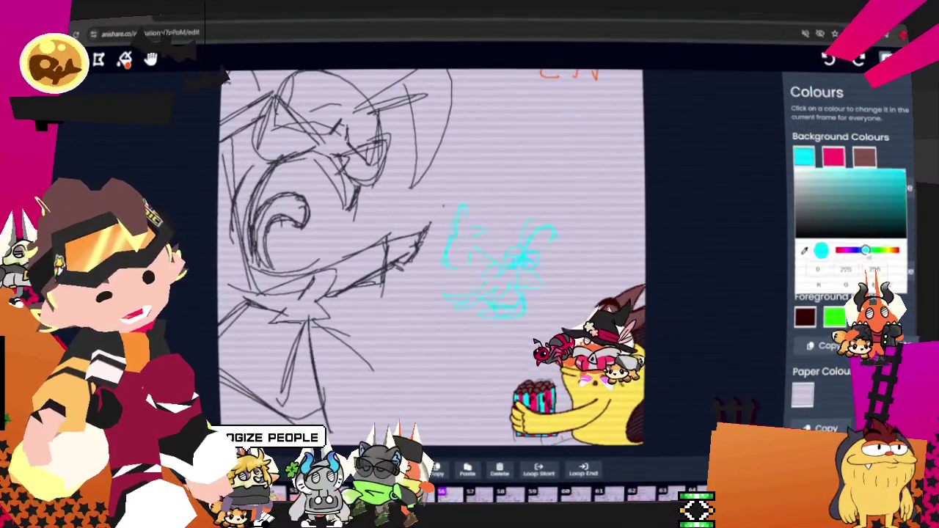
click(904, 154)
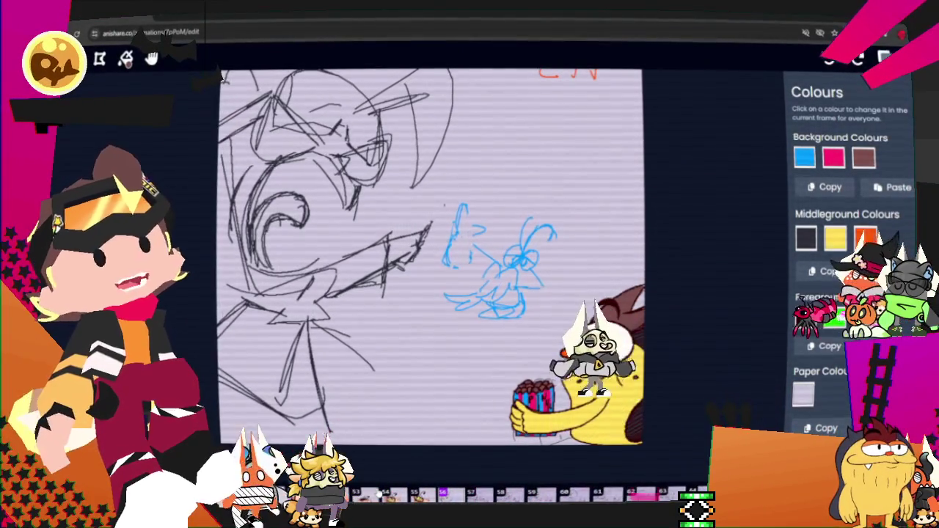
click(811, 55)
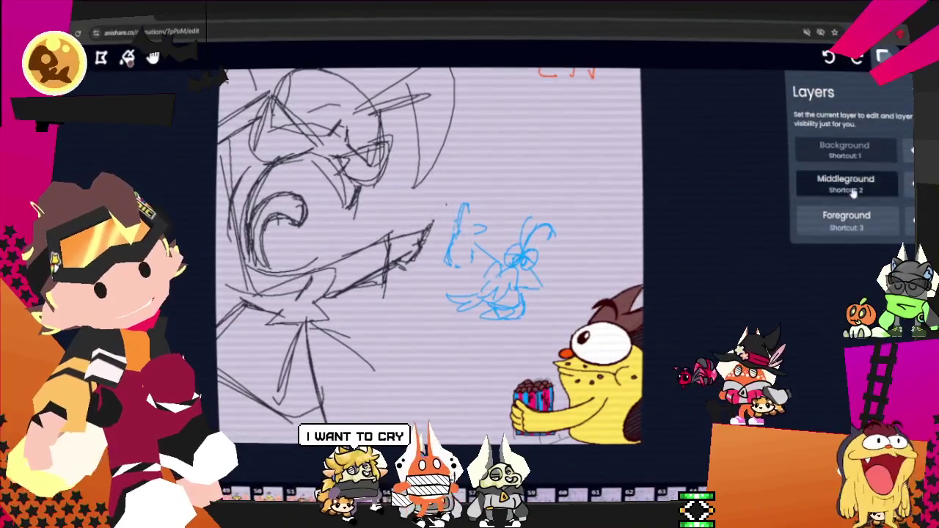
Make Middleground the active layer, step to the next frame, and select Middleground again there
click(853, 190)
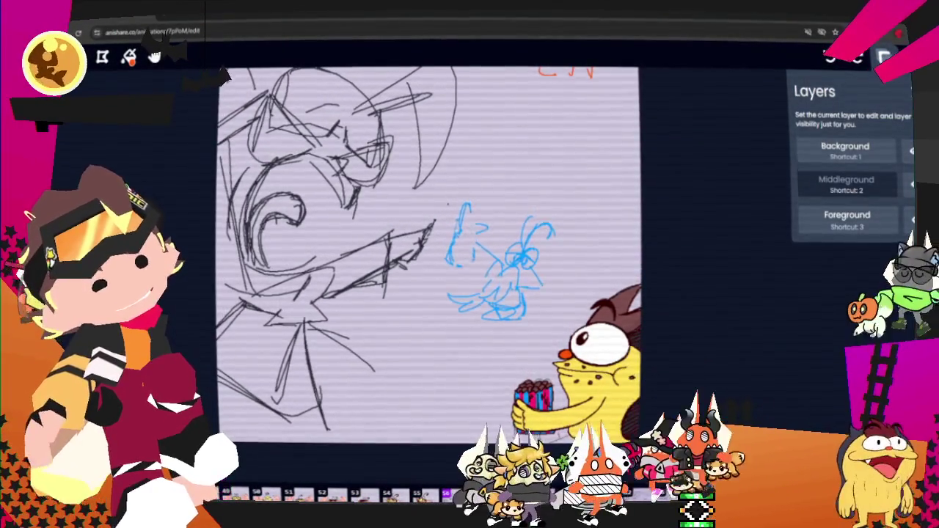
key(Escape)
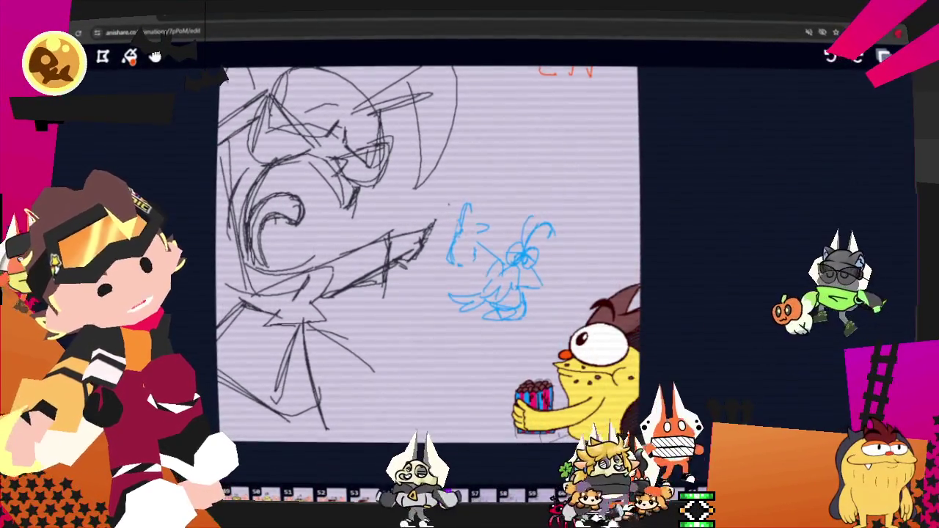
key(Right)
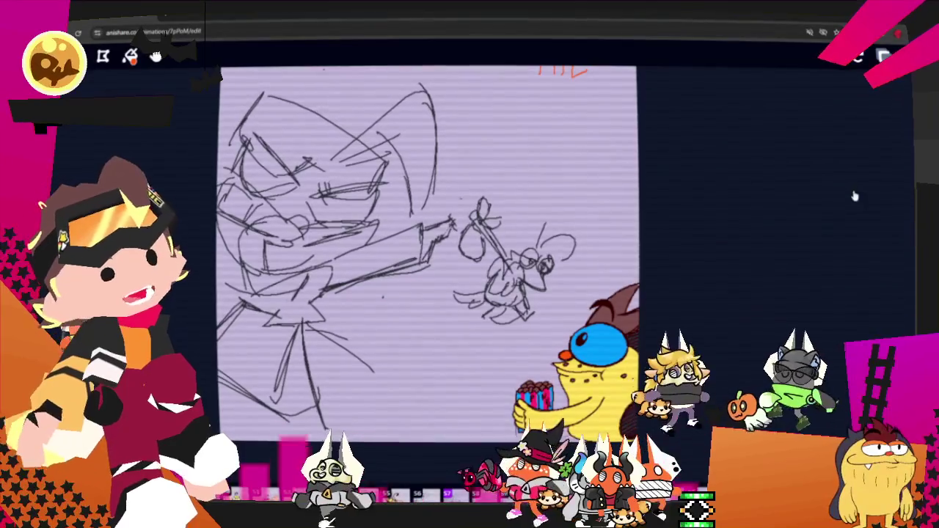
key(l)
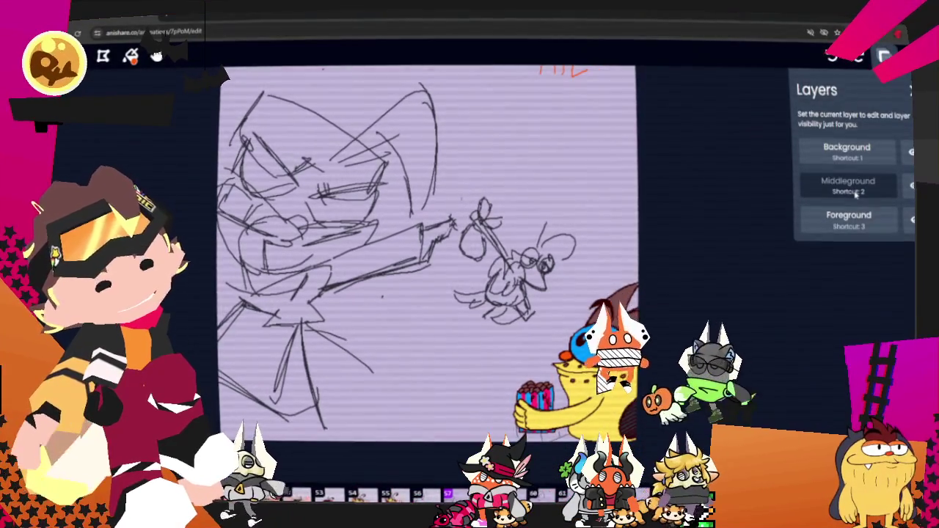
click(856, 189)
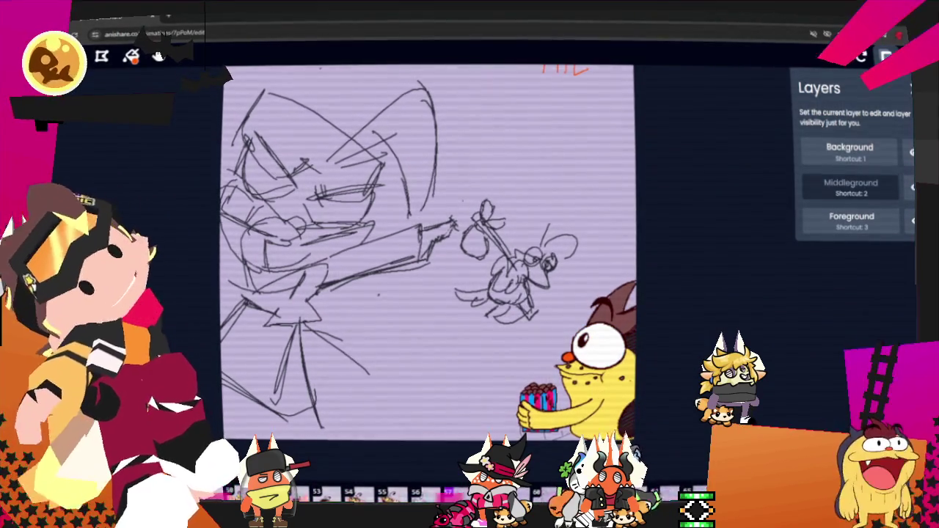
Lasso and delete the black bug sketch beside the shouting face, choosing the Middleground layer
key(s)
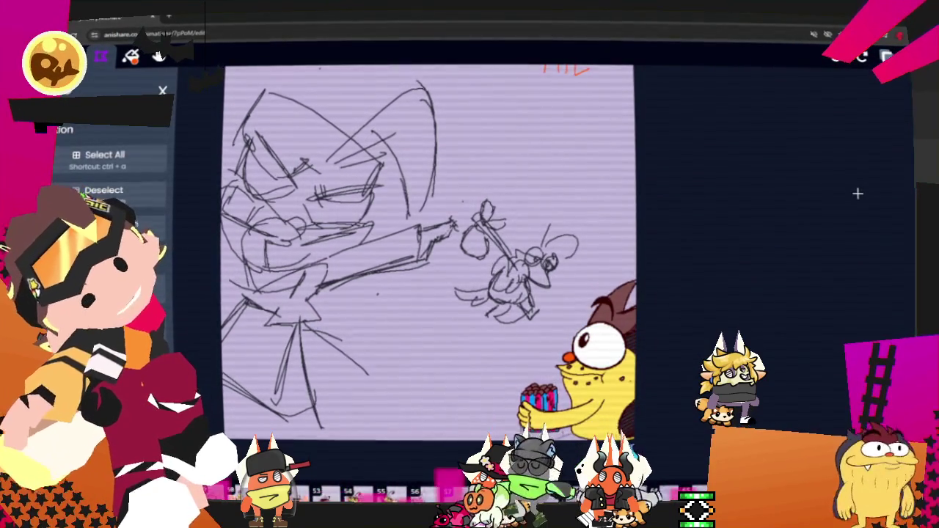
mouse_move(534, 336)
mouse_down()
mouse_move(463, 203)
mouse_move(514, 351)
mouse_up()
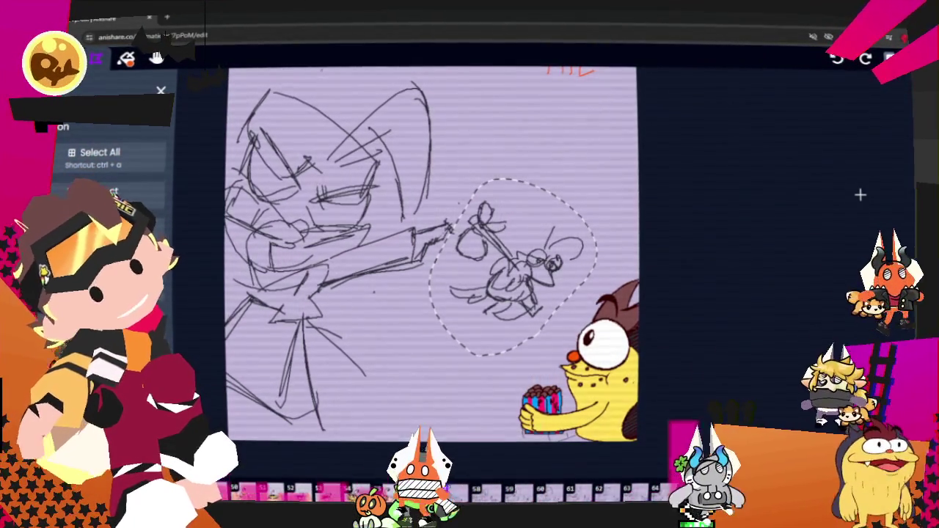
key(Delete)
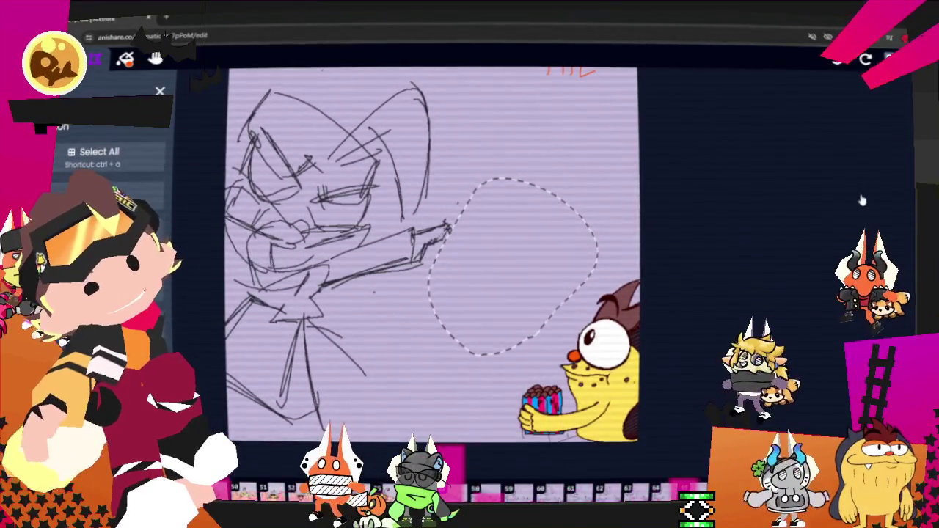
key(l)
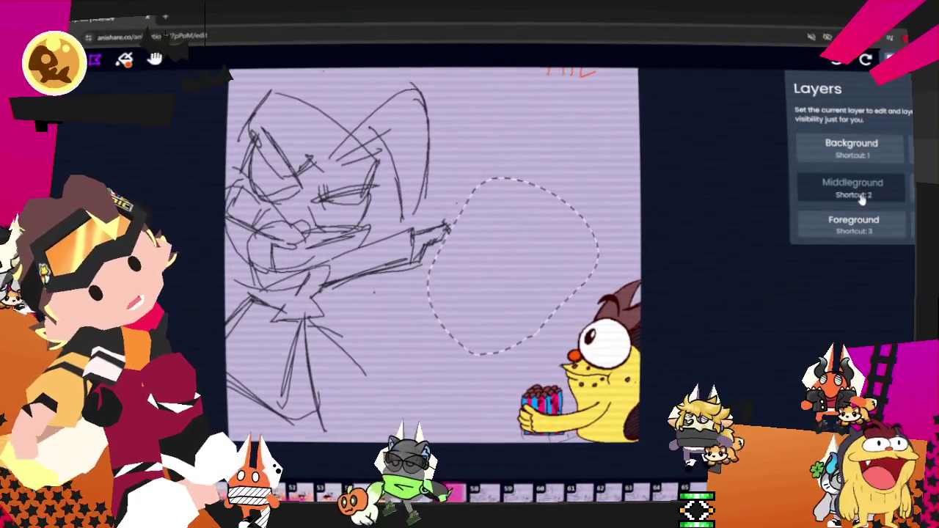
click(862, 192)
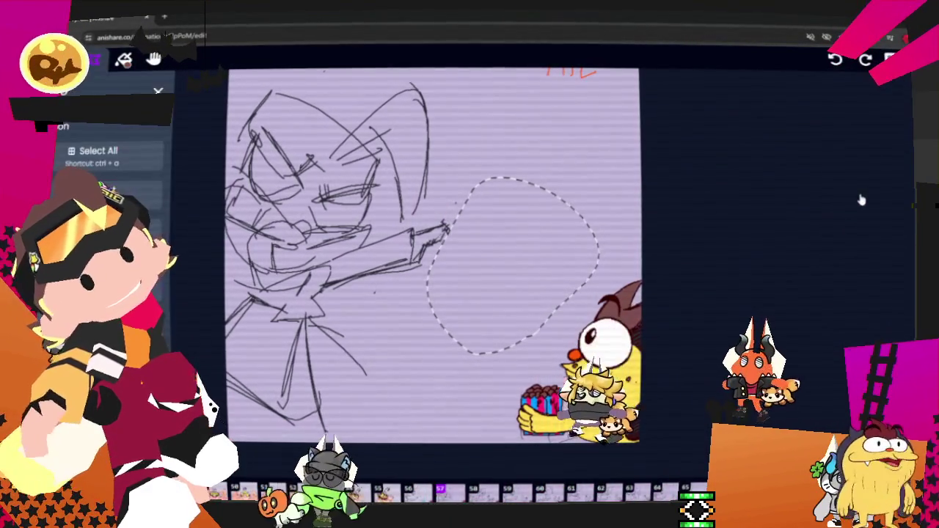
Paste the copied bug in as a blue copy, commit it, and make Background the editing layer
key(ctrl+v)
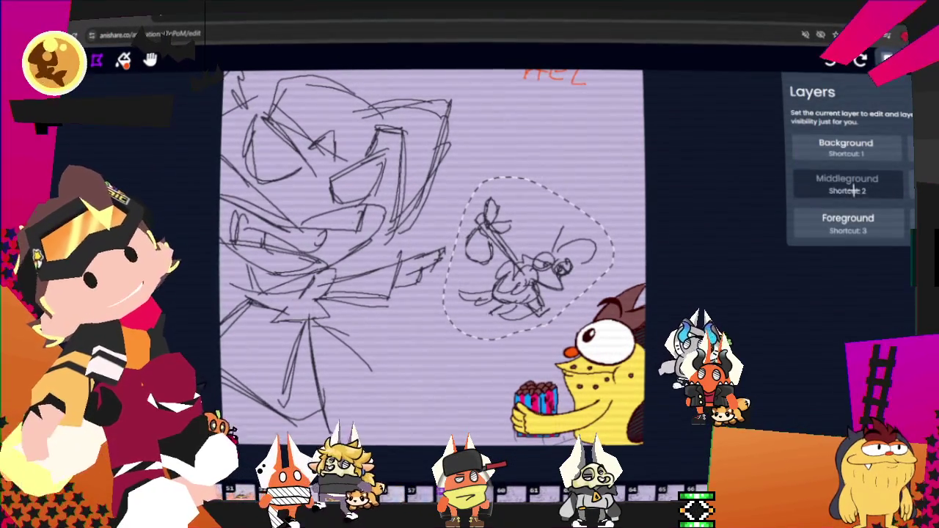
key(Delete)
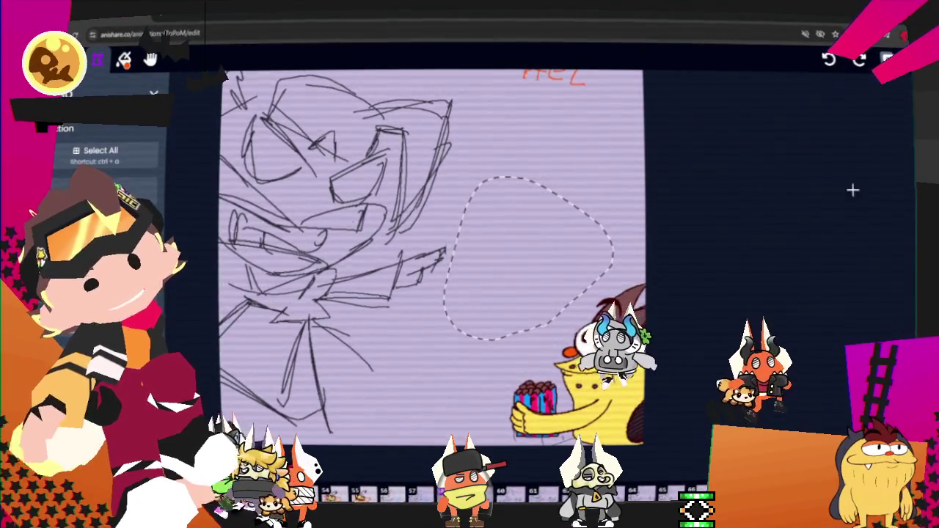
key(l)
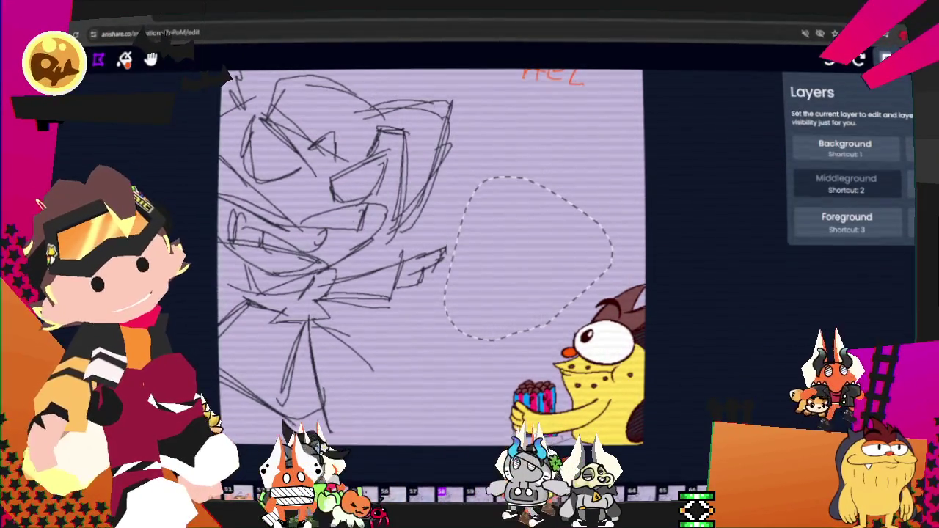
key(l)
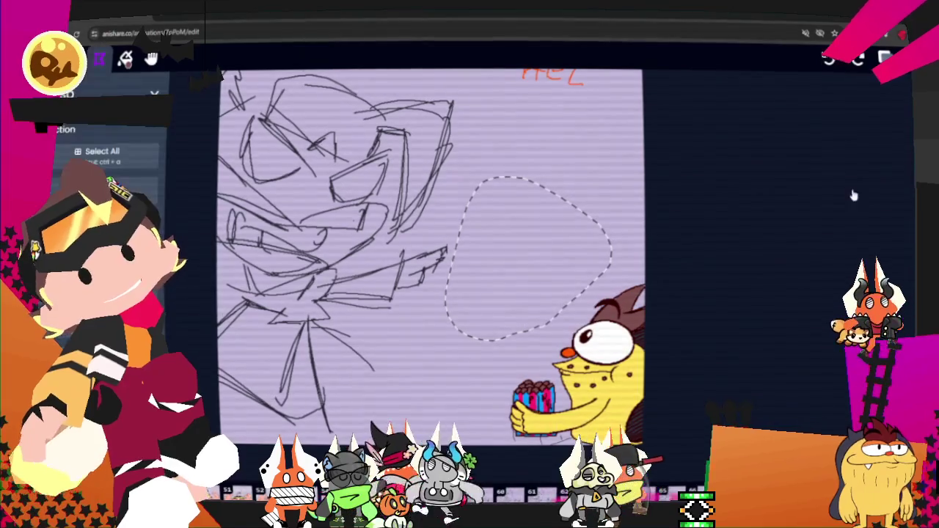
key(ctrl+v)
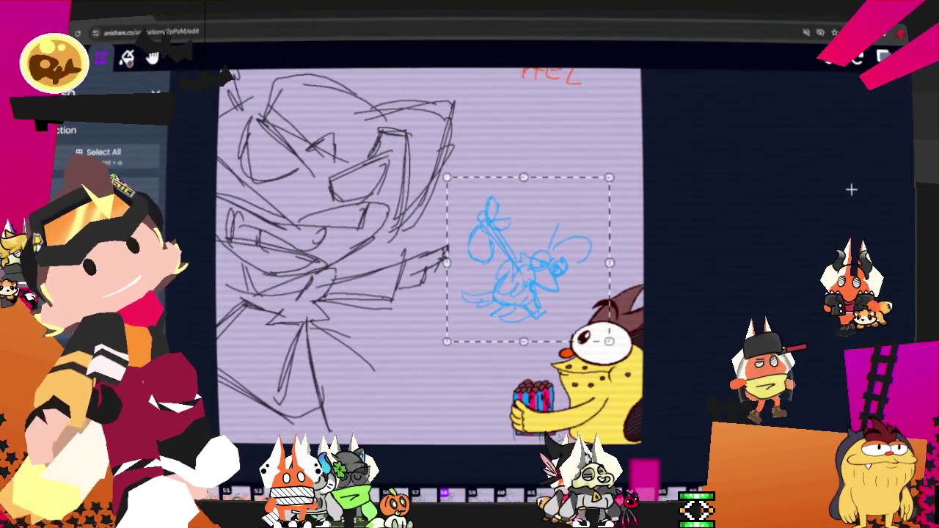
key(Return)
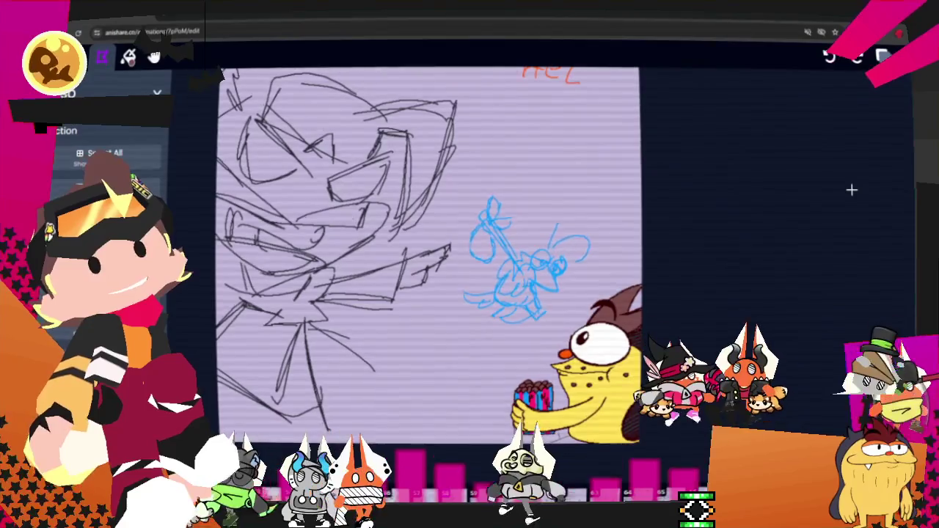
key(l)
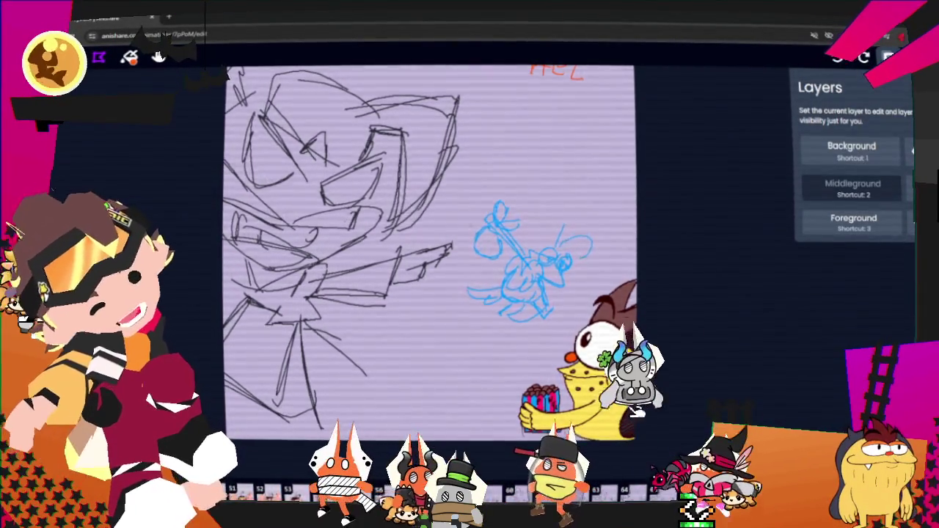
click(859, 158)
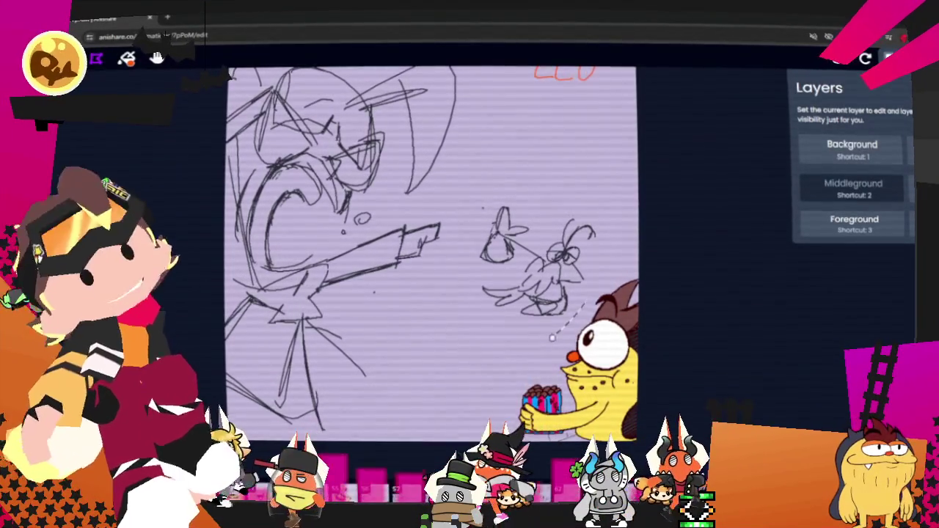
Lasso this frame's black bug, paste the blue copy in its place, then advance to the OUTA frame
drag(611, 236, 483, 334)
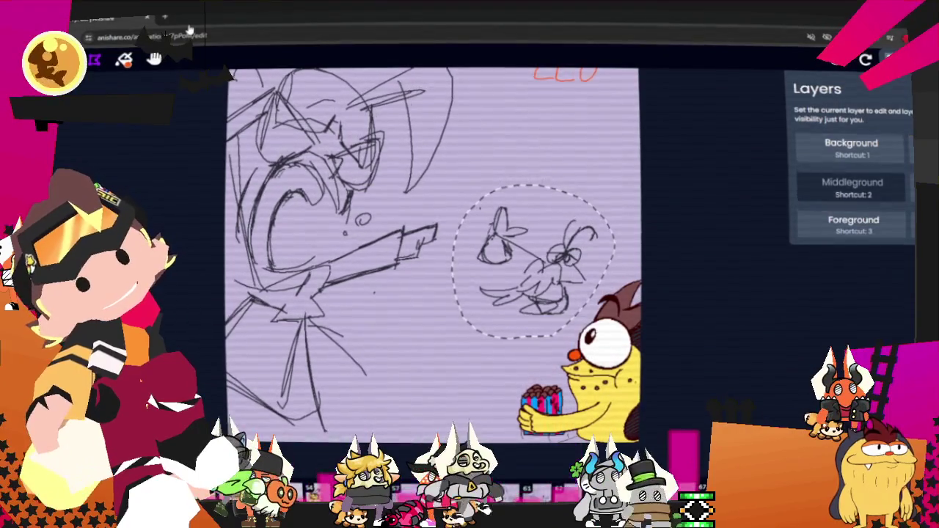
key(Escape)
key(s)
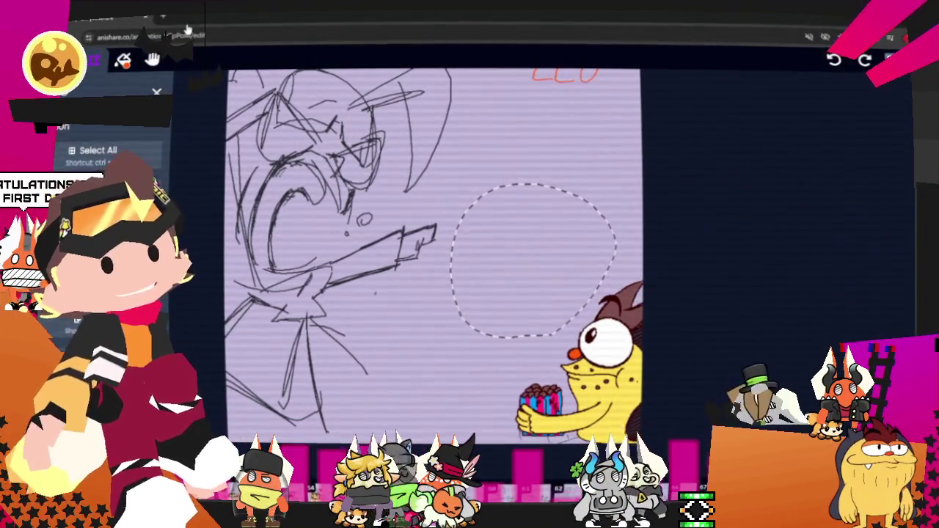
key(l)
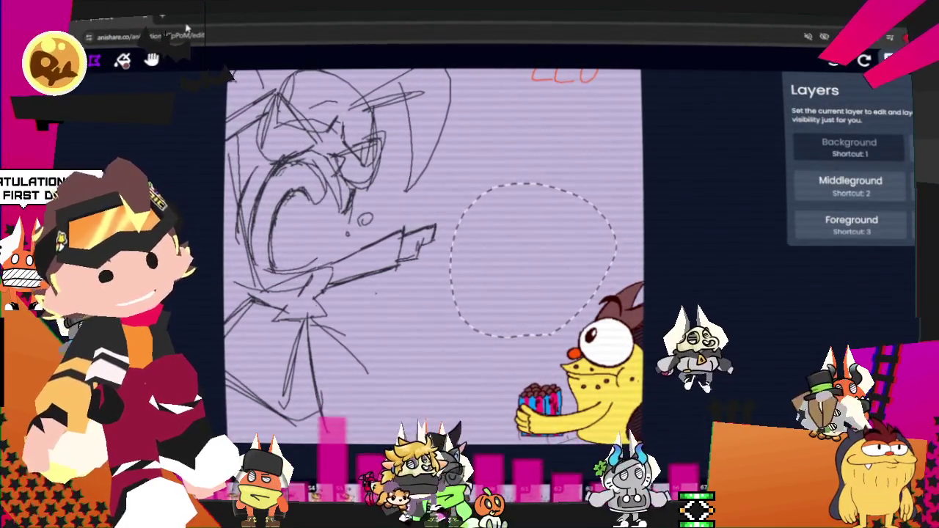
key(Escape)
key(s)
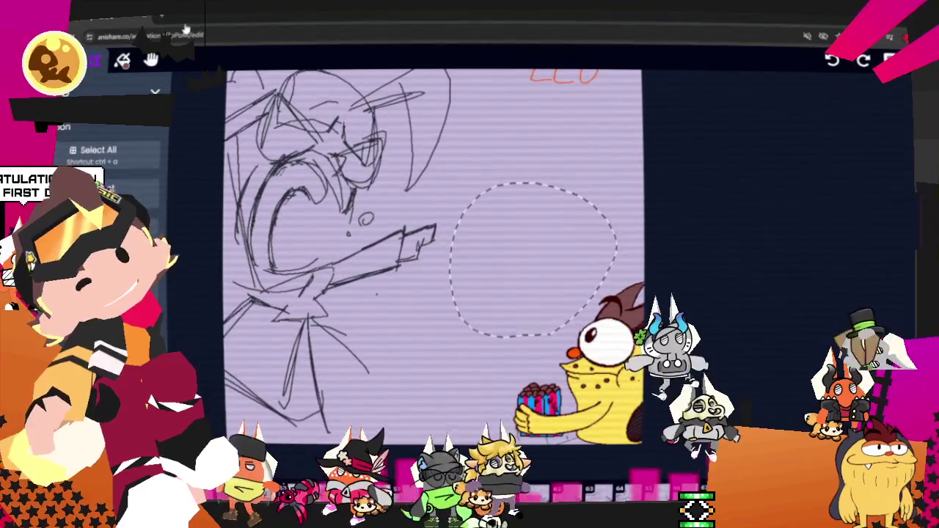
key(ctrl+v)
key(Escape)
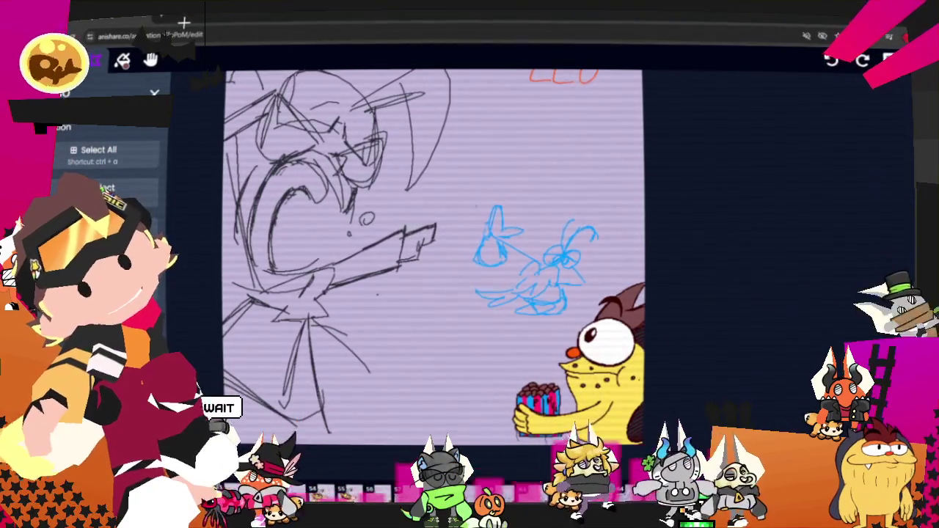
key(Right)
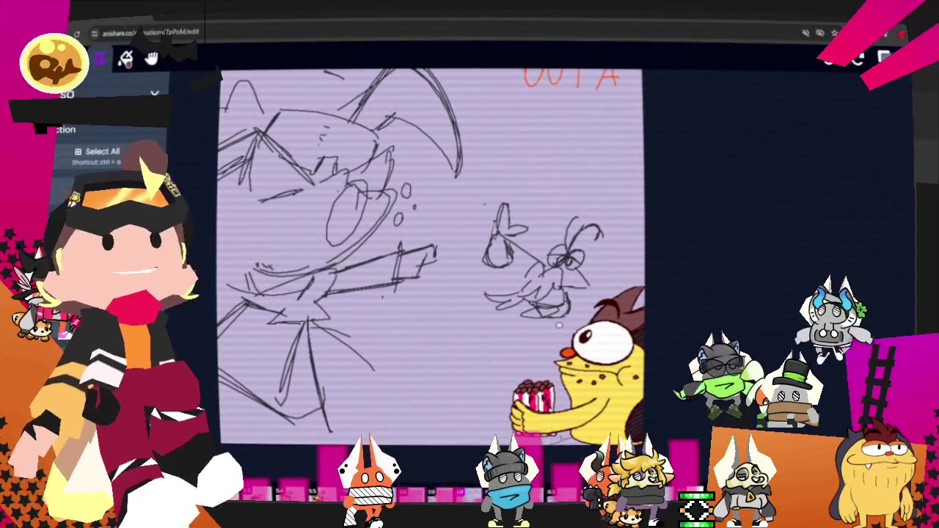
Lasso the OUTA frame's bug, switch between Middleground and Background, and place the pasted pale copy
drag(514, 178, 558, 322)
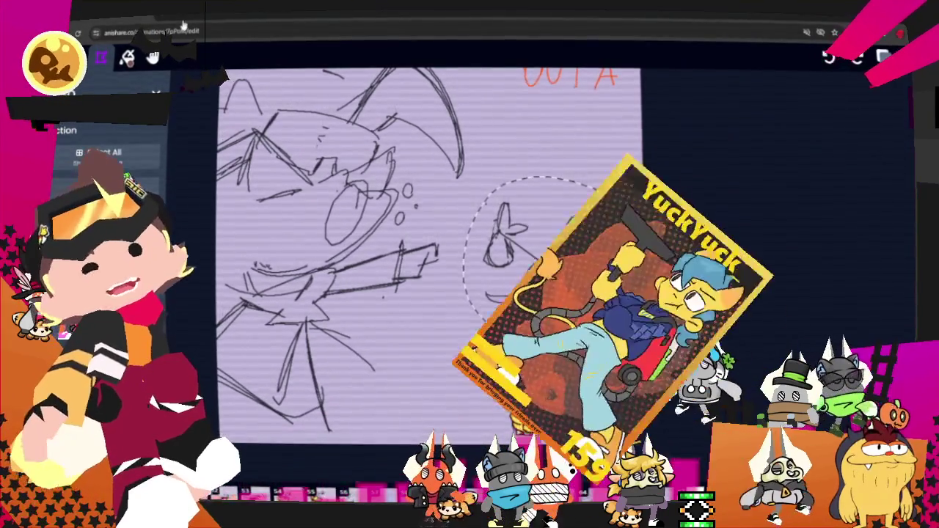
key(l)
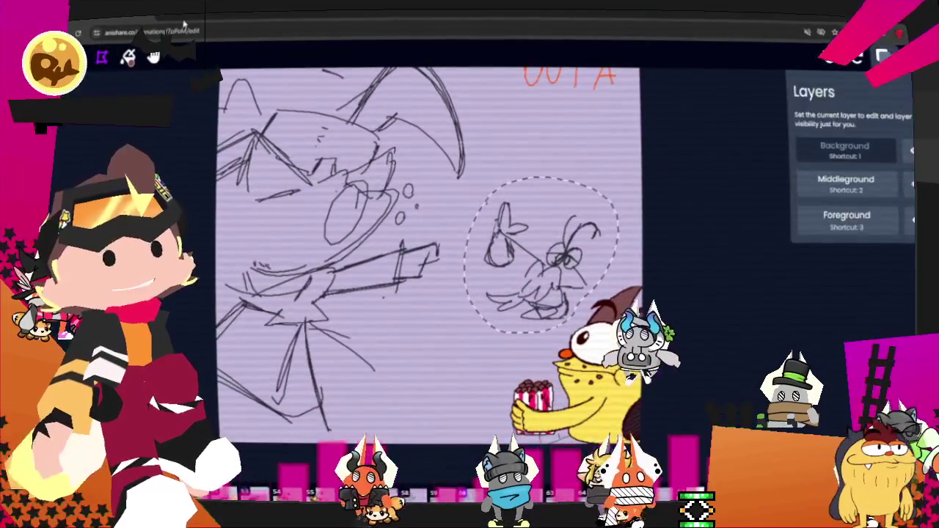
key(2)
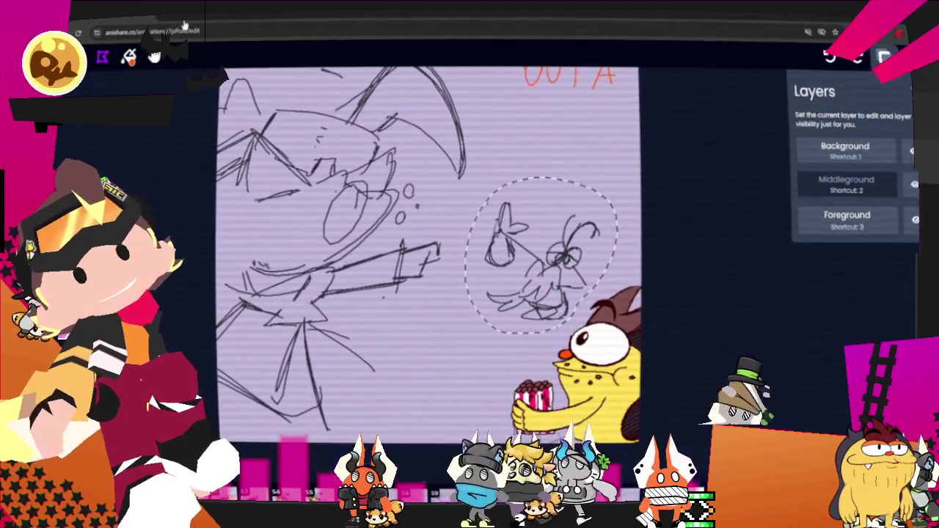
key(s)
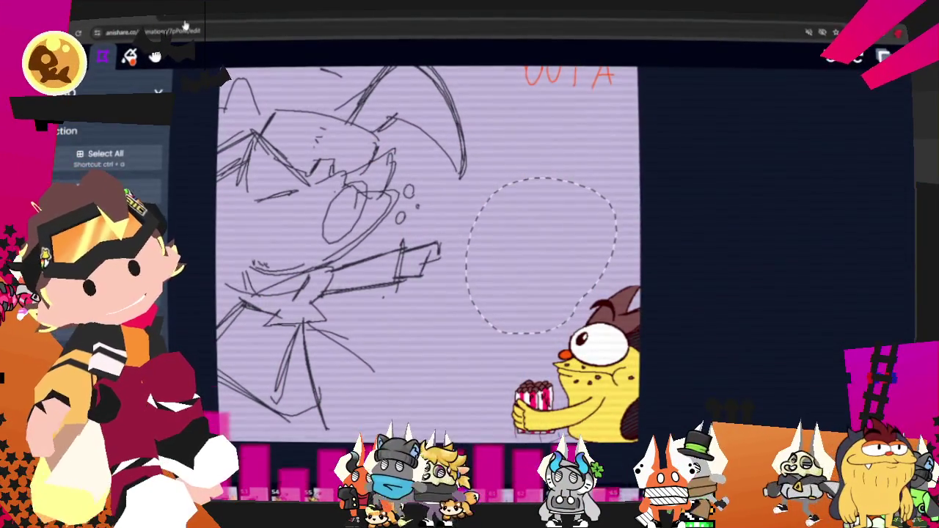
key(l)
key(1)
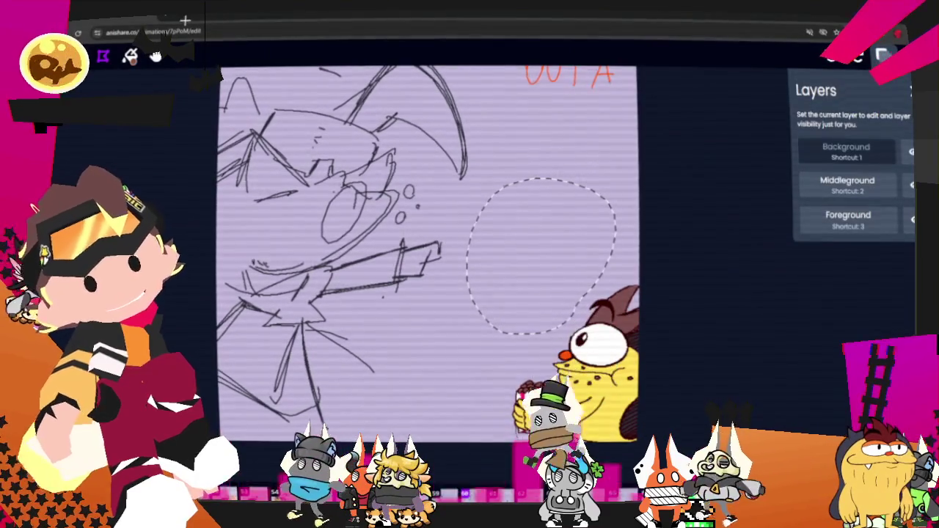
key(s)
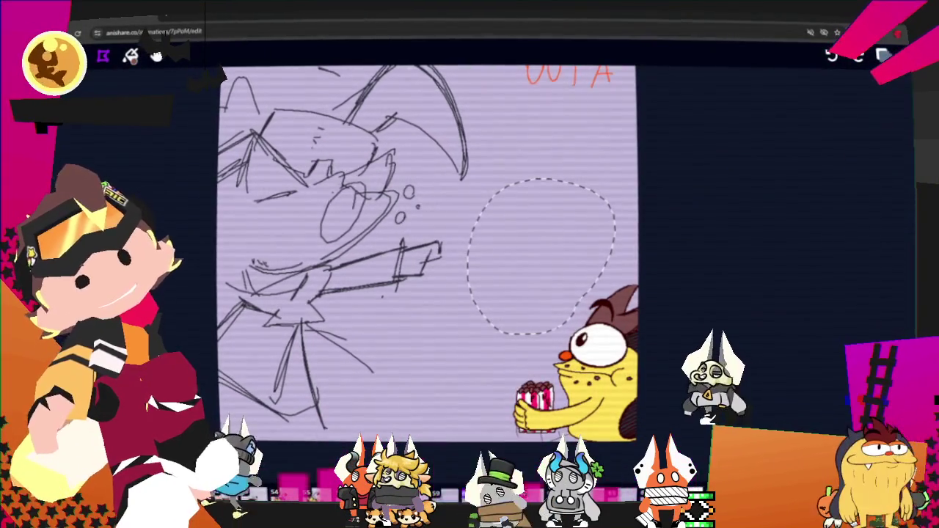
key(Escape)
Check the layer colours in the More menu's Colour Palette, then close it
key(l)
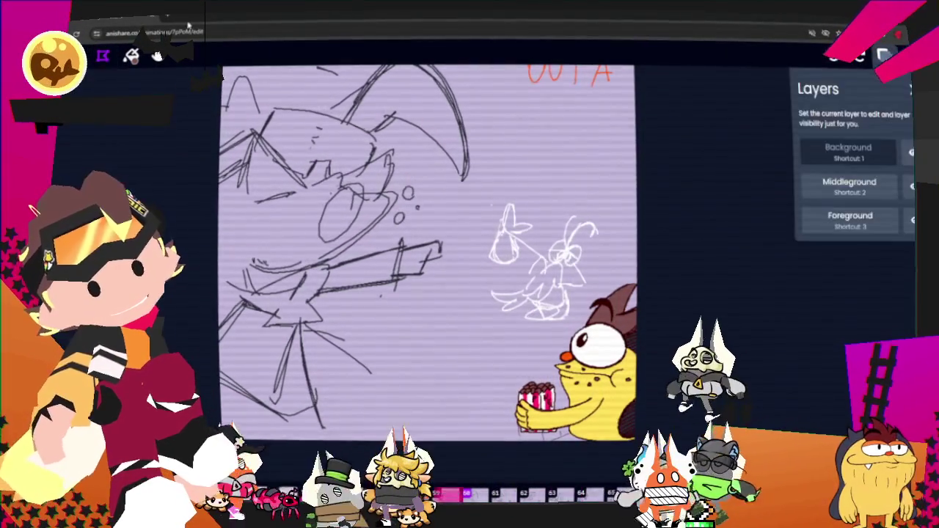
key(m)
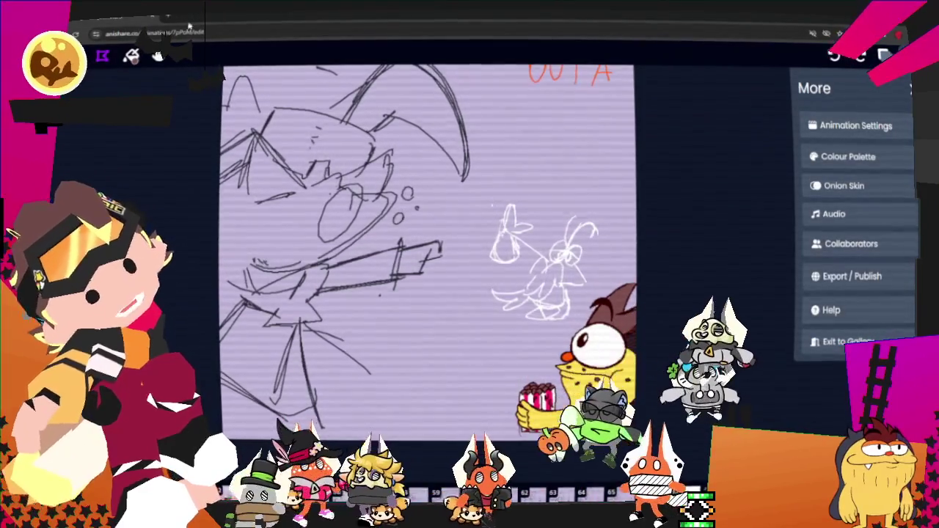
key(Left)
key(c)
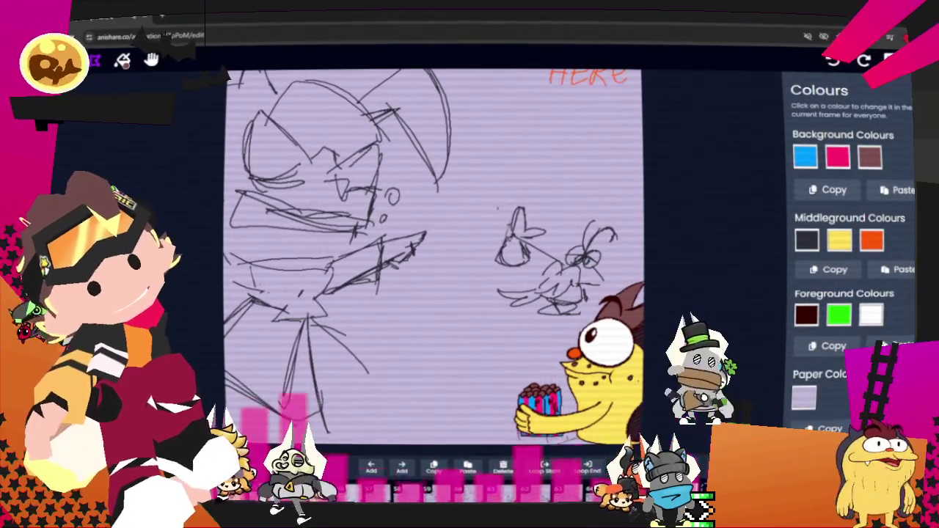
key(Escape)
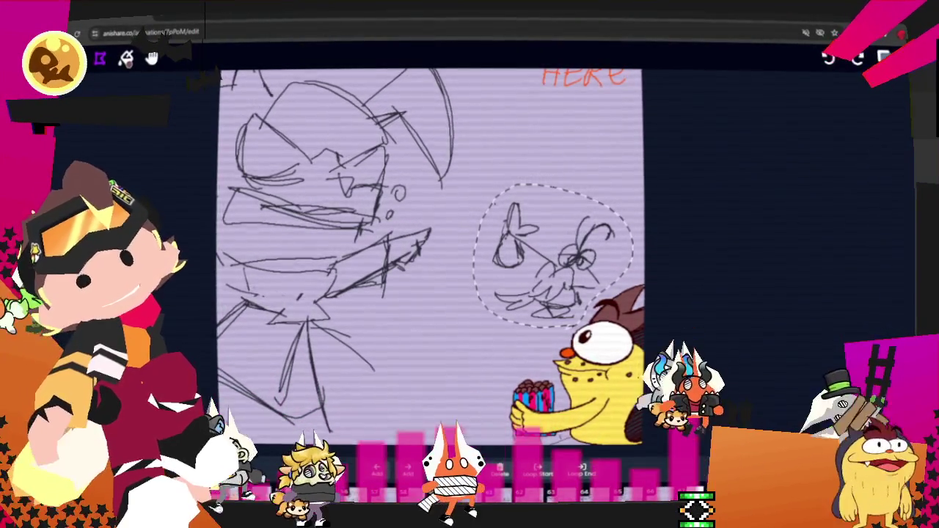
Lasso the HERE frame's rough bug sketch on Middleground and delete it
key(s)
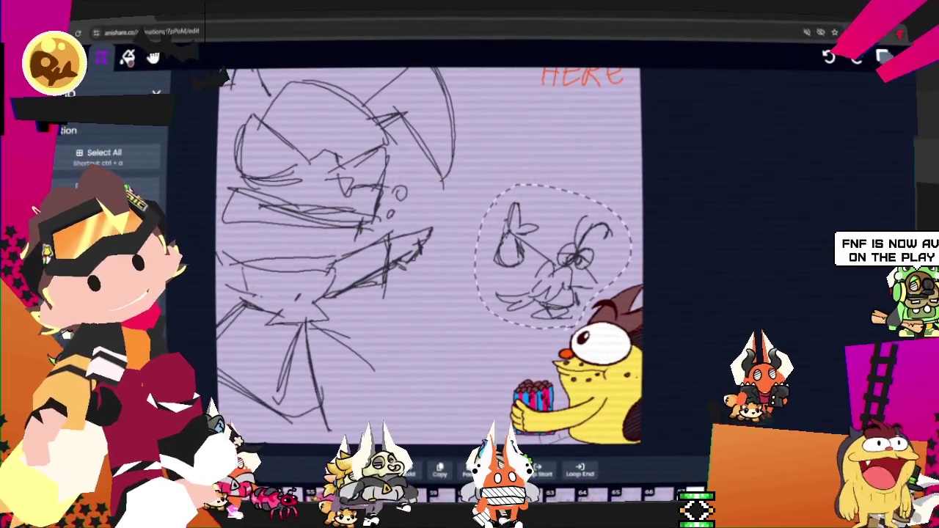
key(l)
key(2)
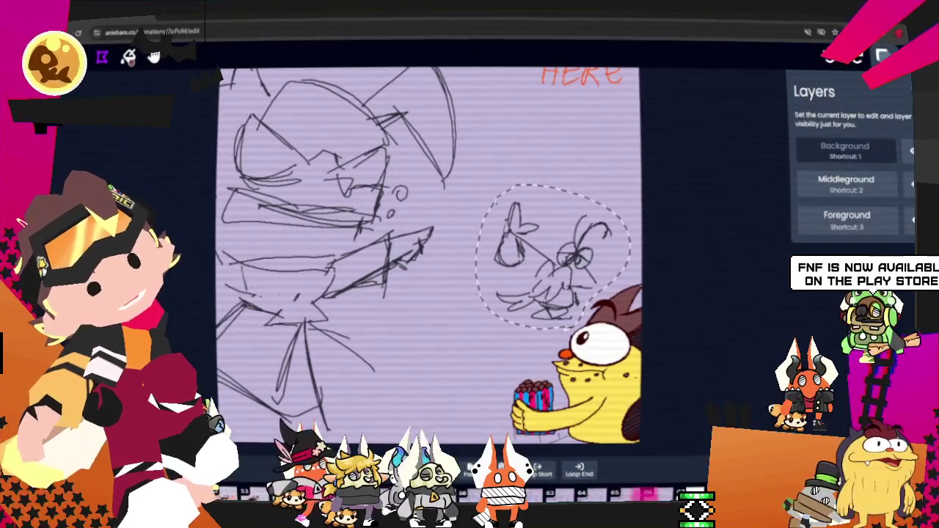
key(s)
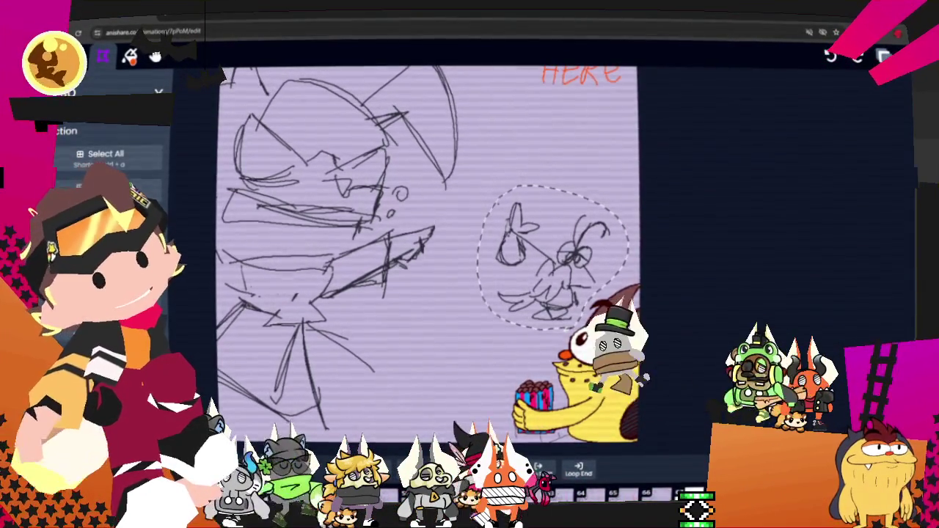
key(l)
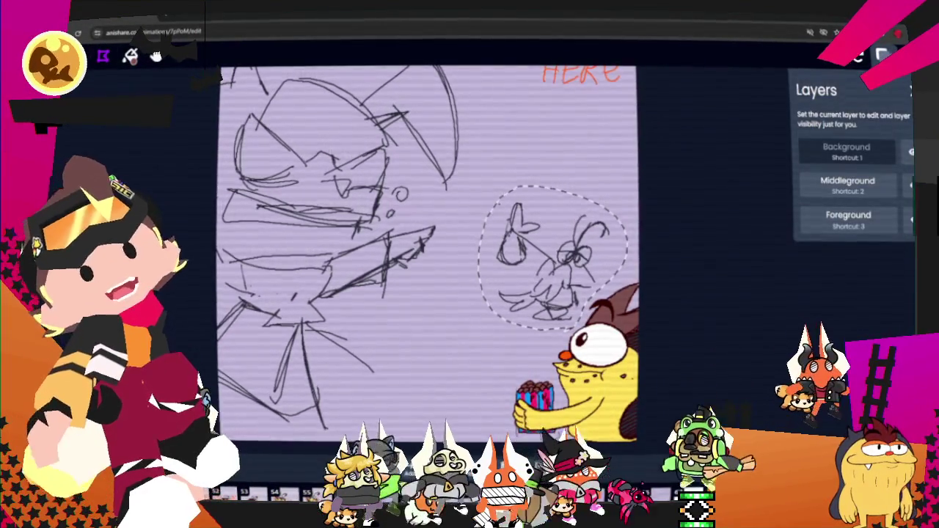
key(l)
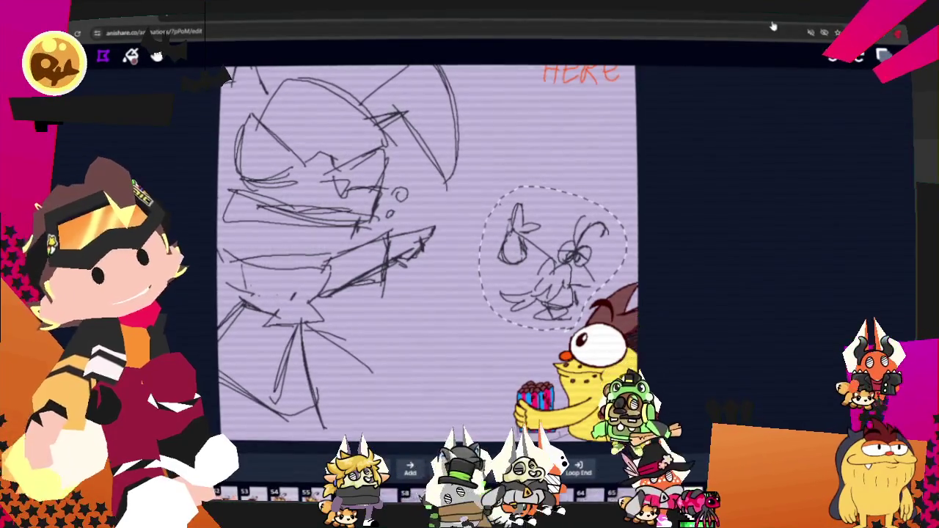
key(l)
key(s)
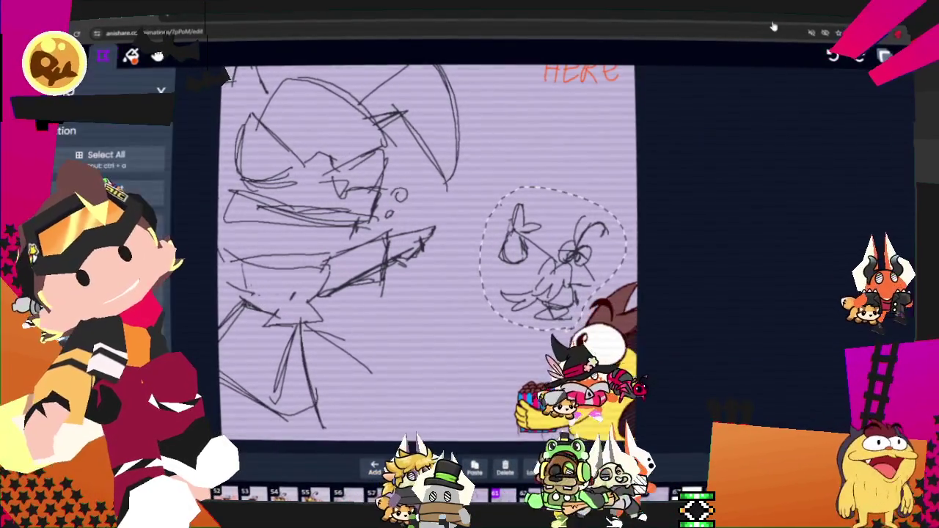
key(Delete)
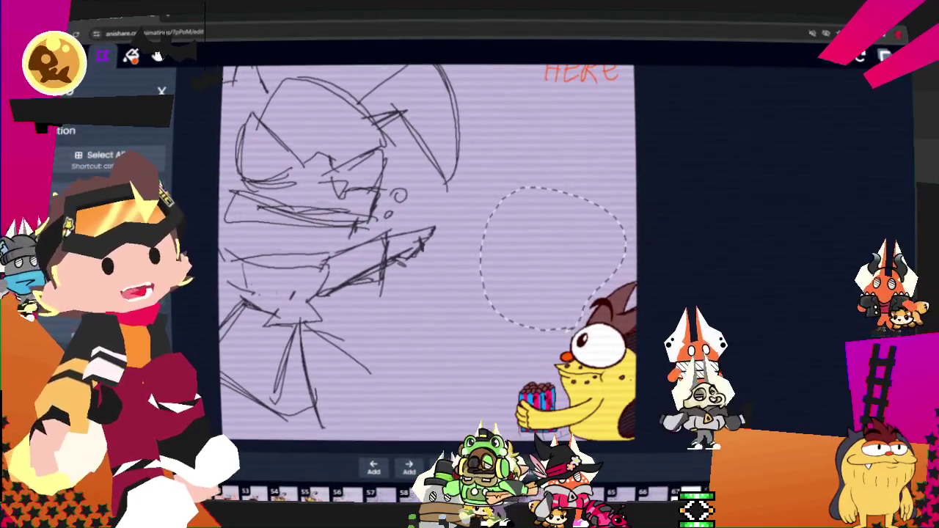
Paste the blue bug copy into the emptied spot and step to the next frame
key(l)
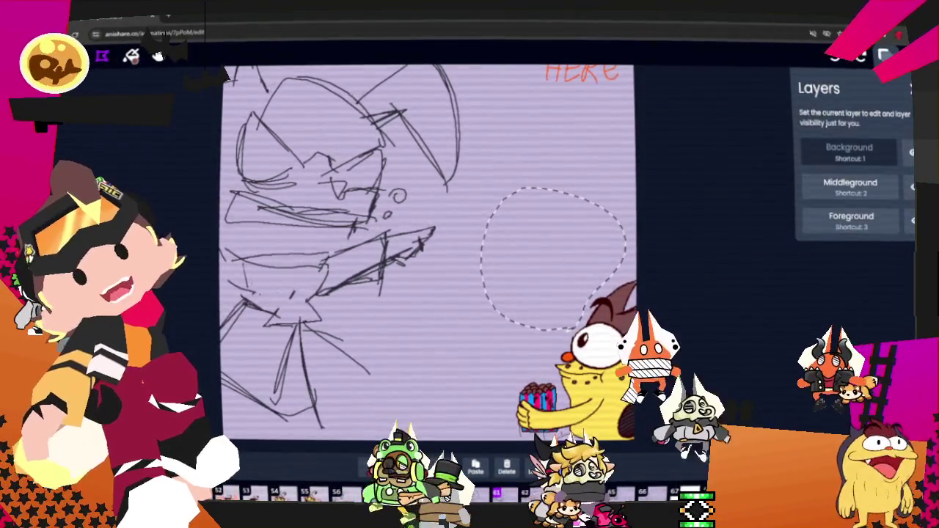
key(l)
key(s)
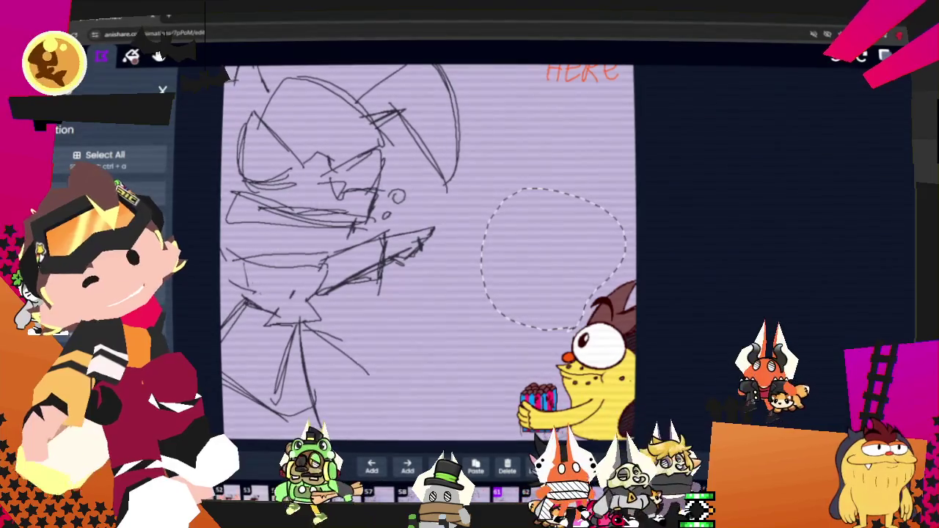
key(ctrl+v)
key(Escape)
key(Right)
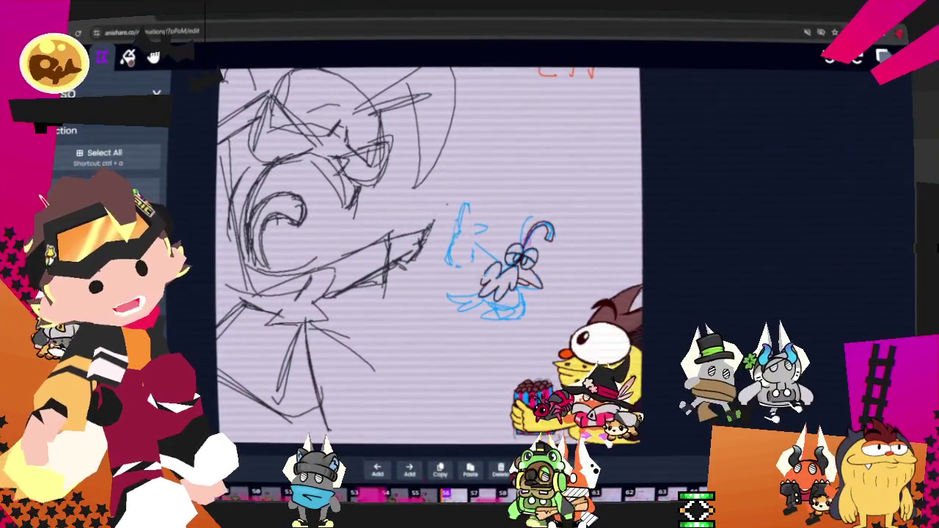
Pick the brush, make Middleground the active layer, take the hand tool, and advance a frame
key(b)
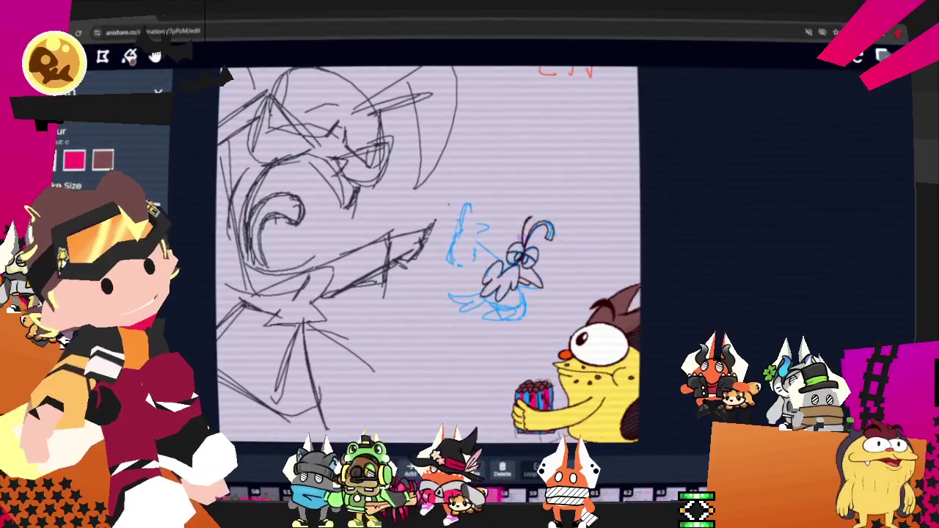
click(883, 55)
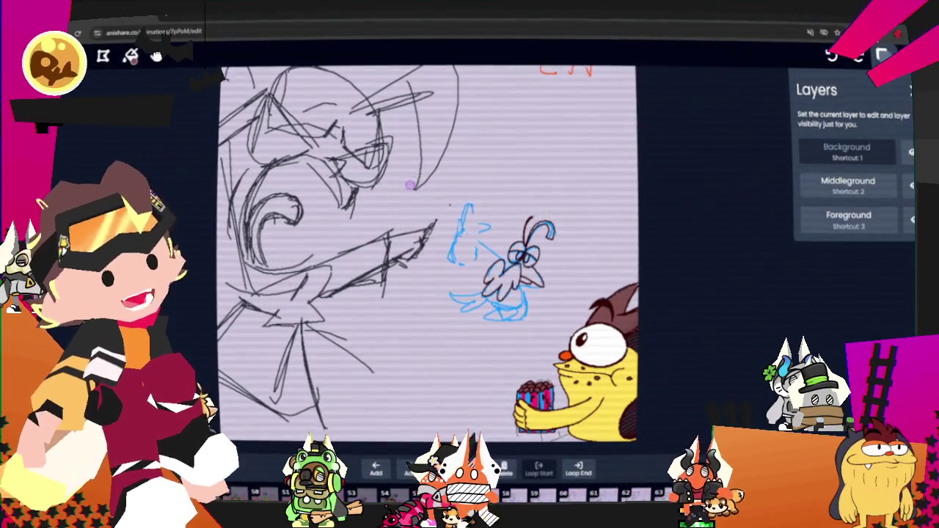
click(859, 55)
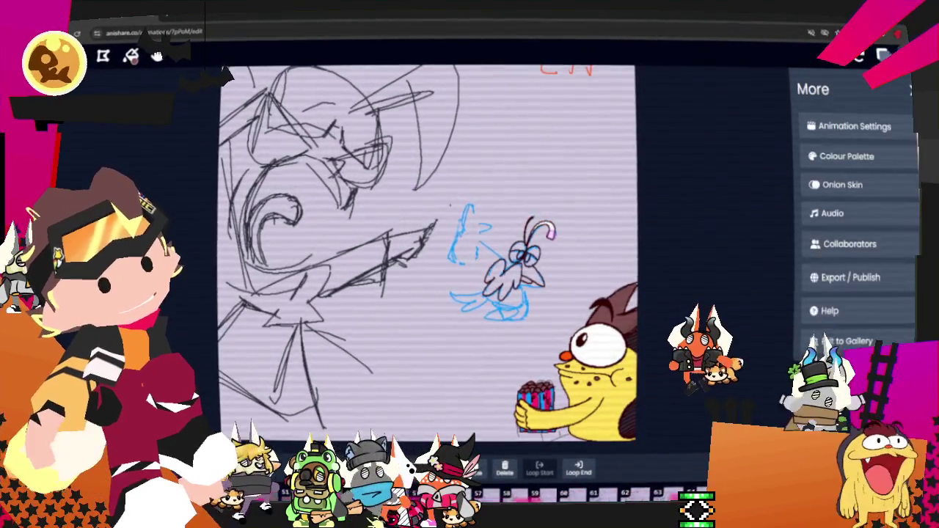
click(883, 55)
click(851, 184)
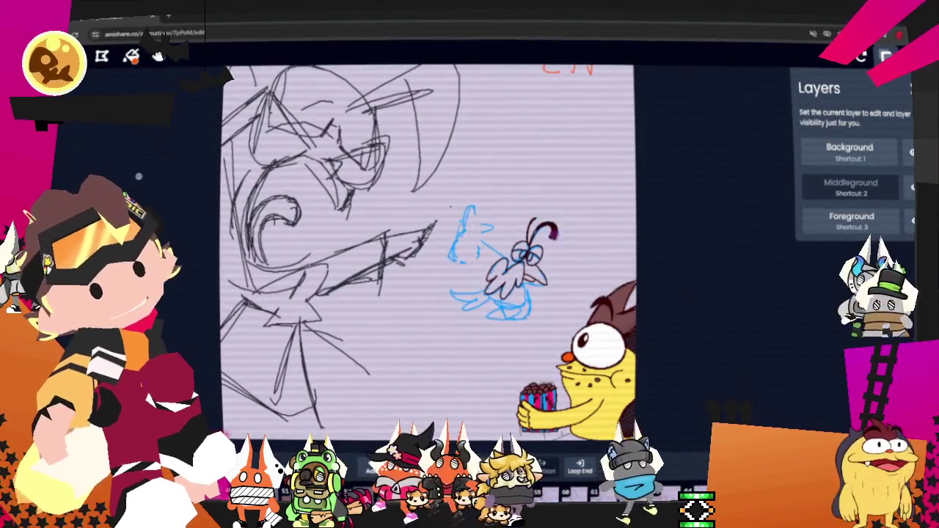
click(158, 56)
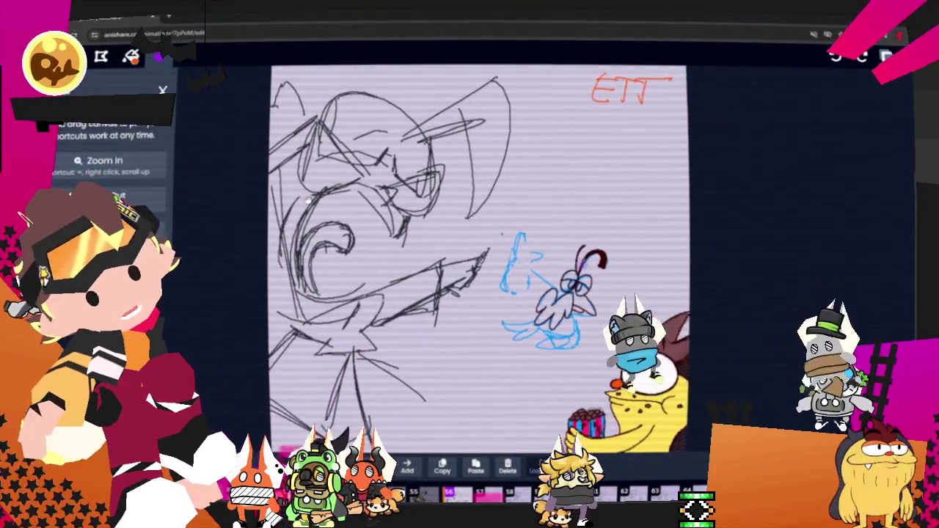
key(Right)
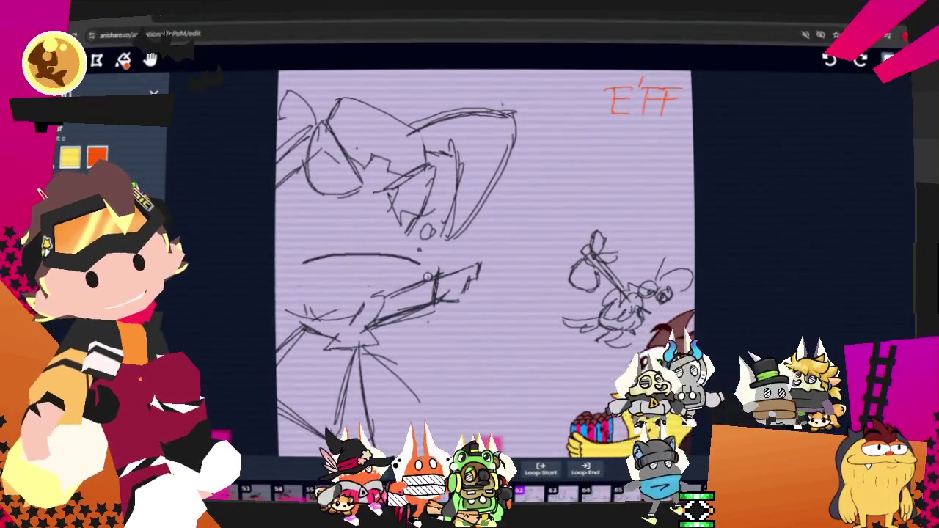
Flip ahead to the HERE frame for reference and erase the character's old head strokes
drag(307, 257, 411, 253)
key(ctrl+z)
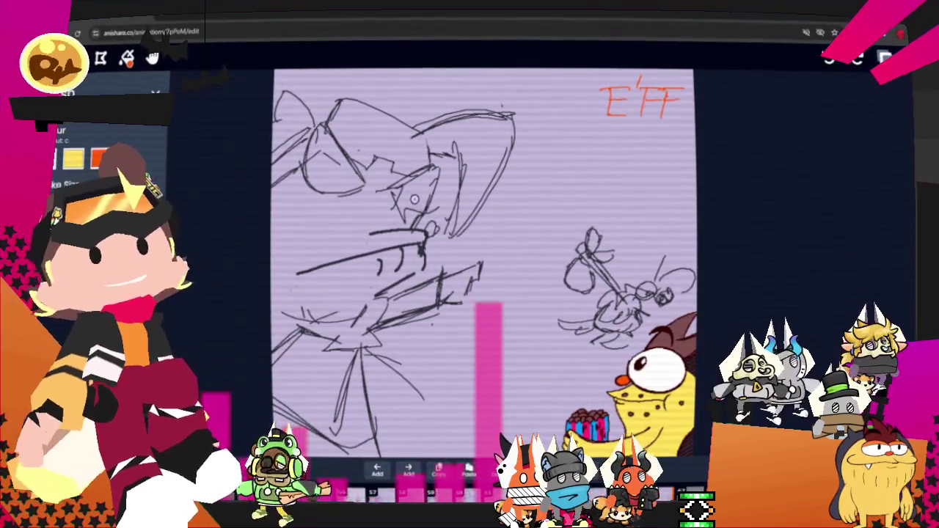
key(Right)
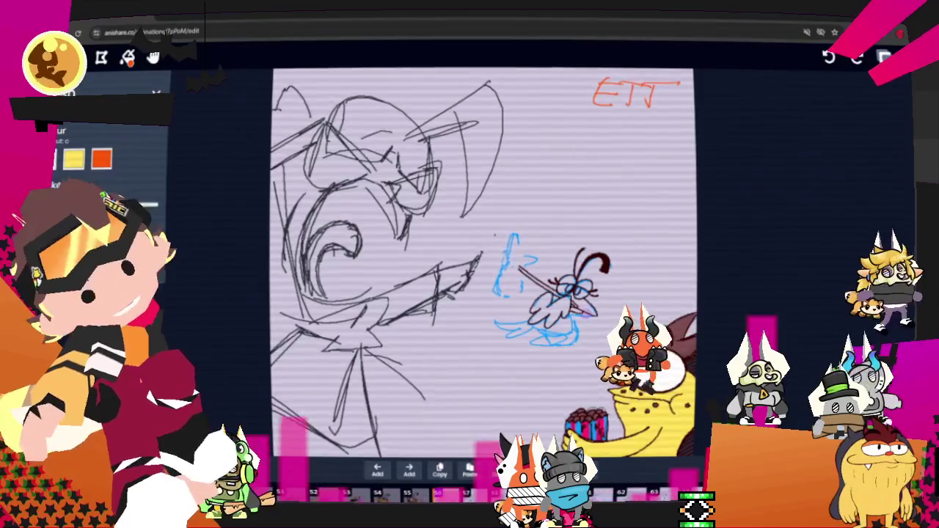
key(Right)
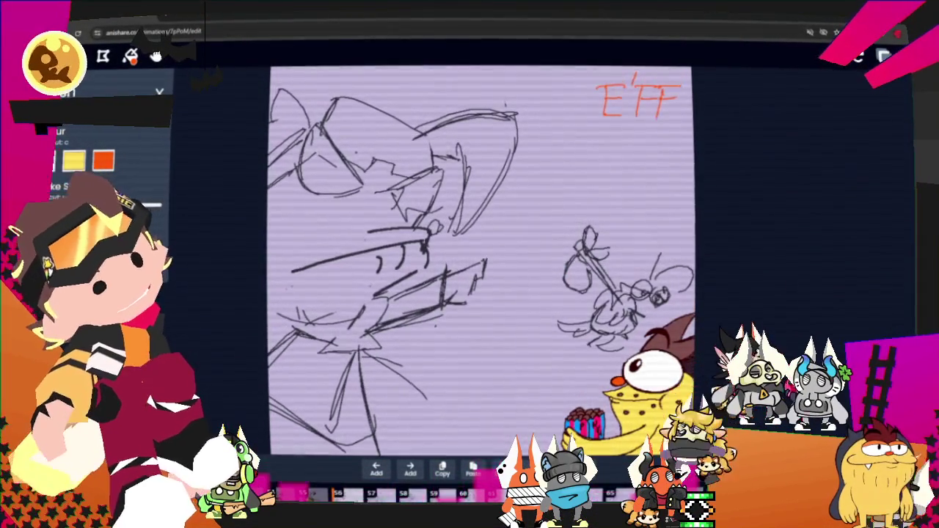
key(s)
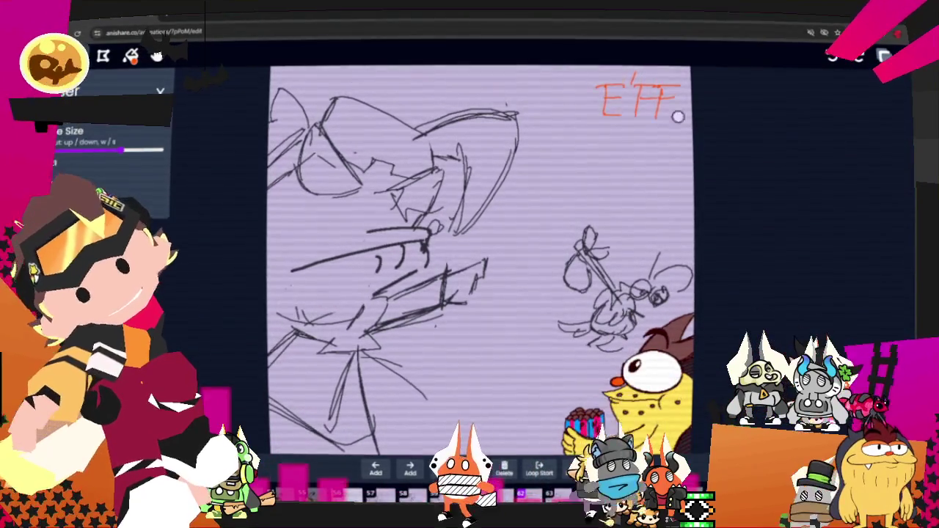
drag(412, 215, 428, 163)
drag(447, 113, 393, 66)
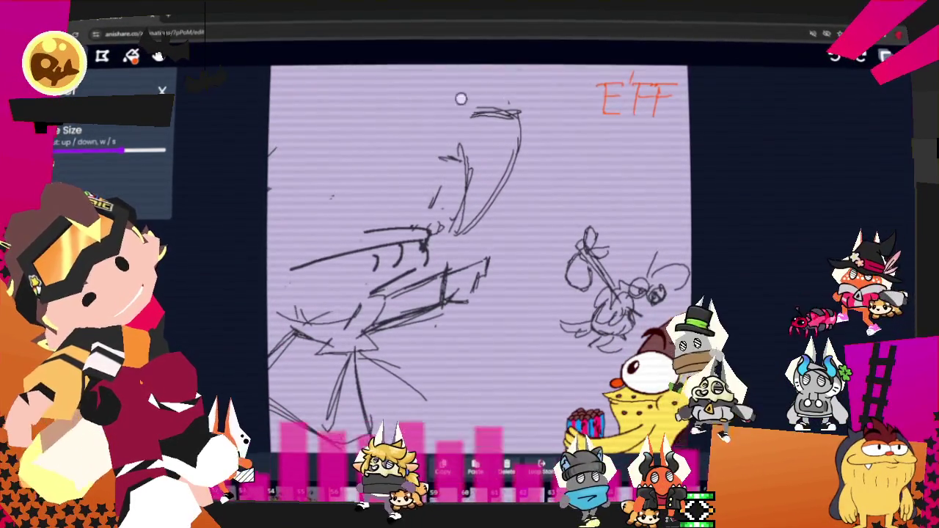
mouse_move(509, 92)
mouse_down()
mouse_move(463, 216)
mouse_move(518, 155)
mouse_up()
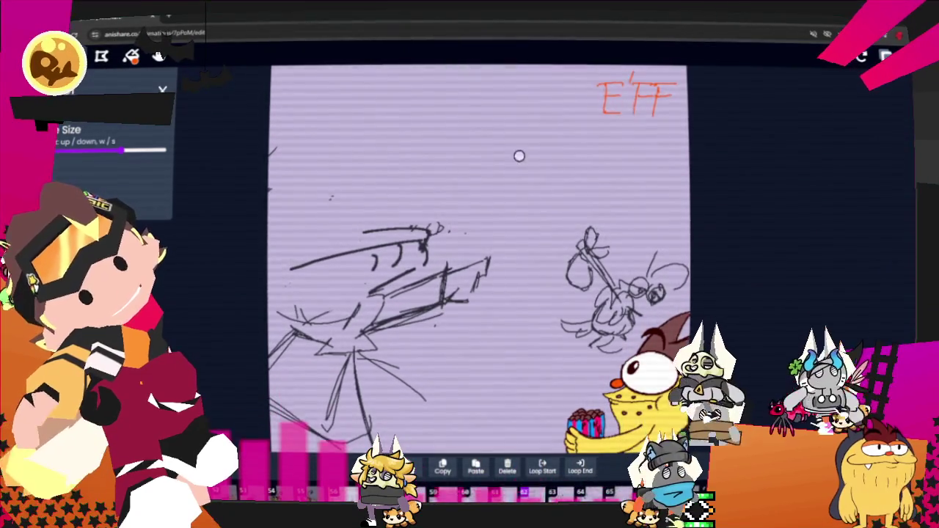
Draw the new head outline, a squiggle between the eyes, and the tall hair swoop arcs
key(b)
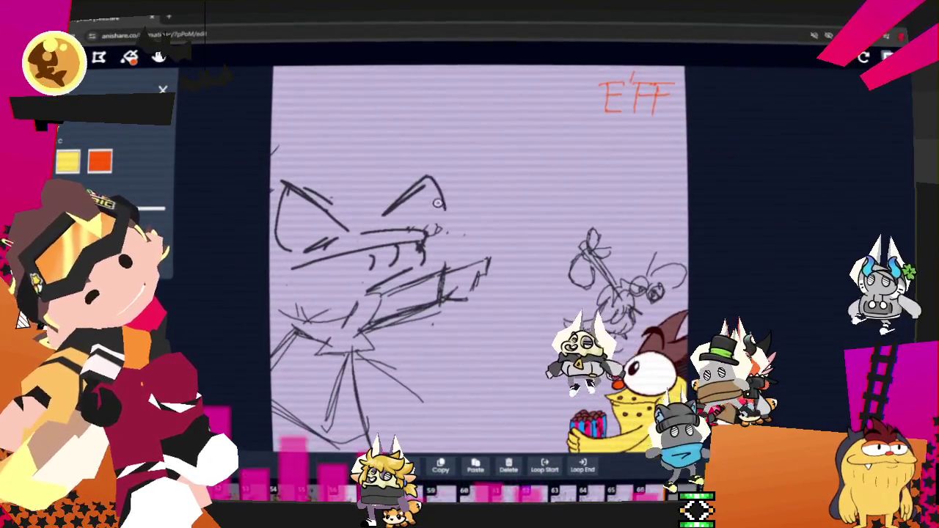
drag(299, 155, 442, 229)
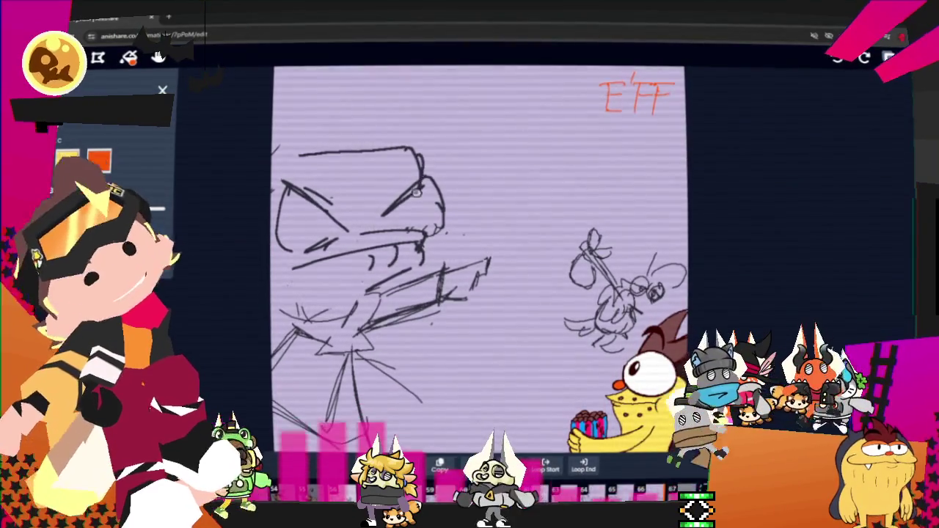
drag(337, 209, 378, 196)
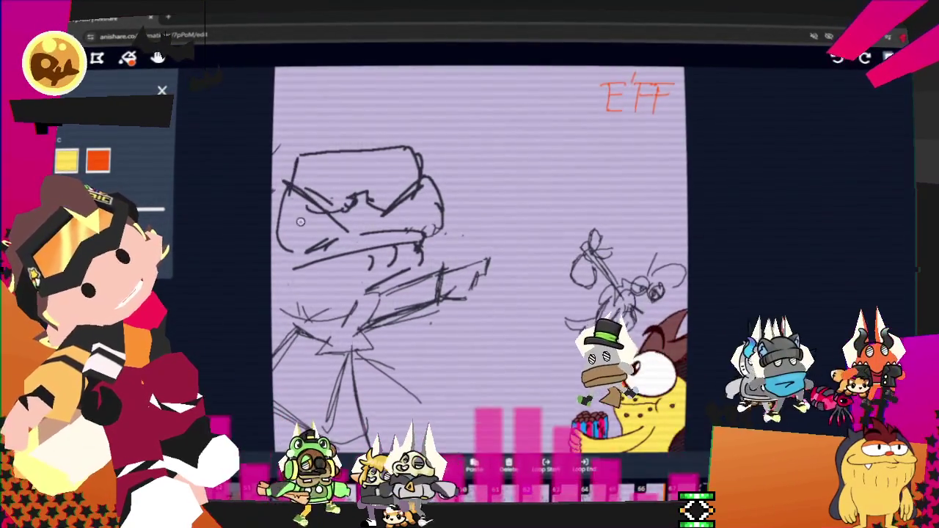
drag(376, 139, 525, 216)
mouse_move(419, 152)
mouse_down()
mouse_move(523, 220)
mouse_move(450, 84)
mouse_move(466, 209)
mouse_up()
drag(404, 131, 464, 204)
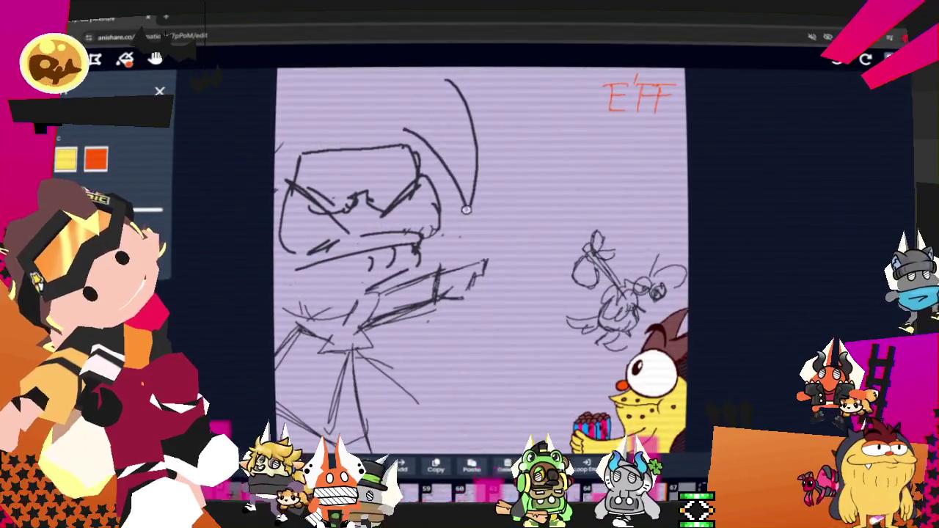
drag(440, 77, 368, 140)
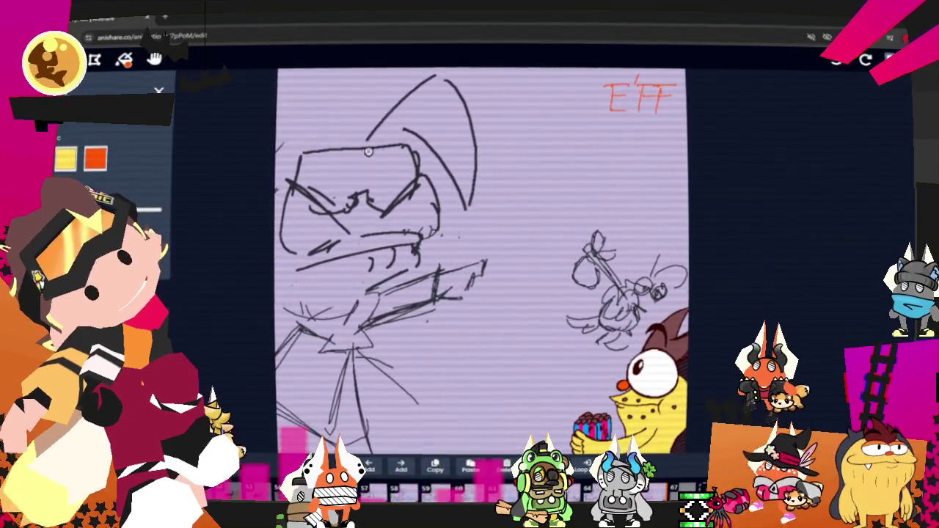
key(ctrl+z)
drag(436, 81, 380, 125)
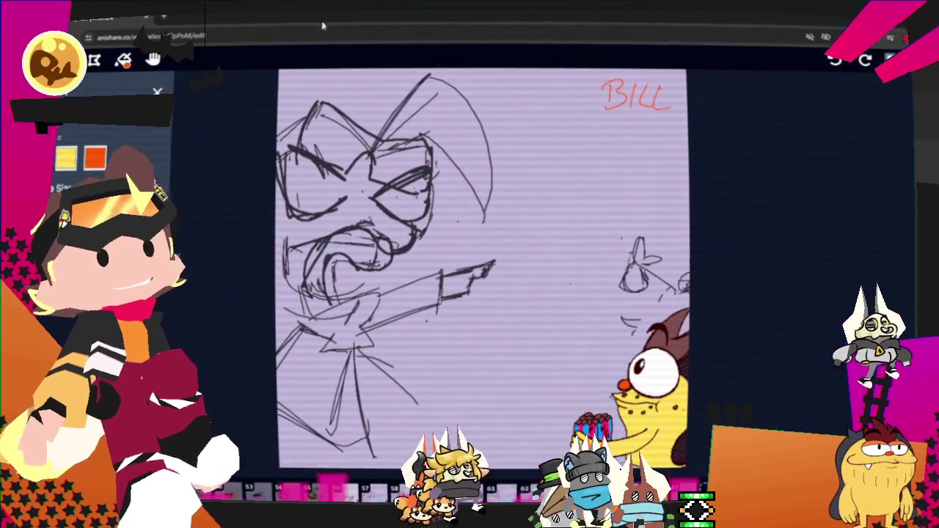
Reduce the brush size with S before sketching the new head
key(s)
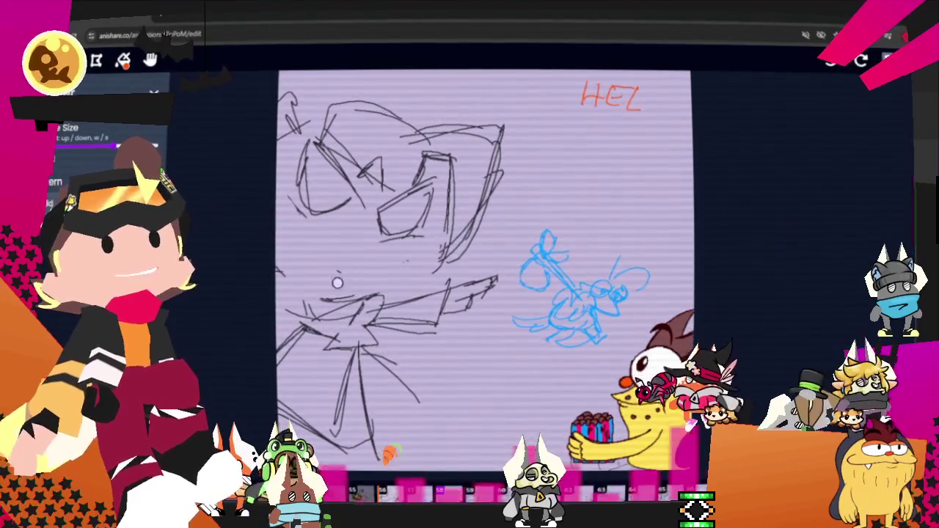
Delete the selected head sketch near the pointing arm, nudge the selection down twice, and drop it
mouse_move(400, 264)
mouse_down()
mouse_move(342, 273)
mouse_move(414, 273)
mouse_up()
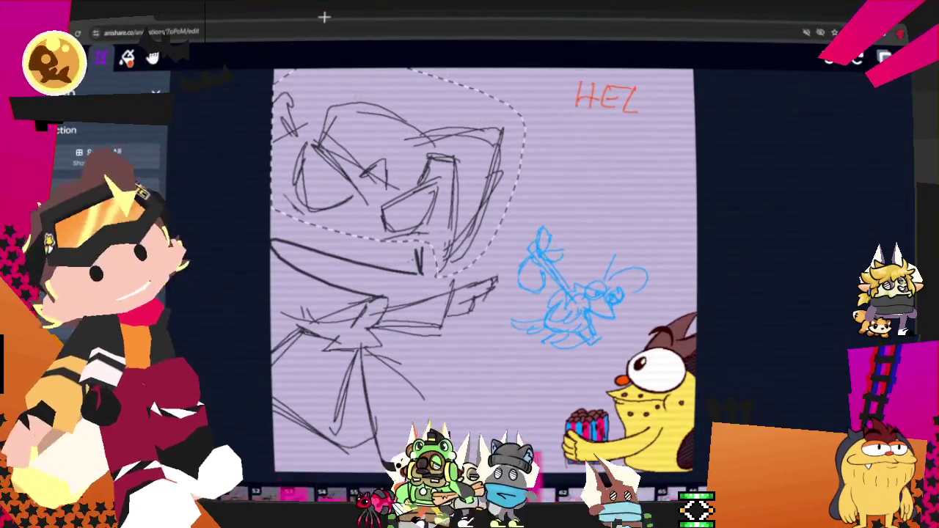
key(Delete)
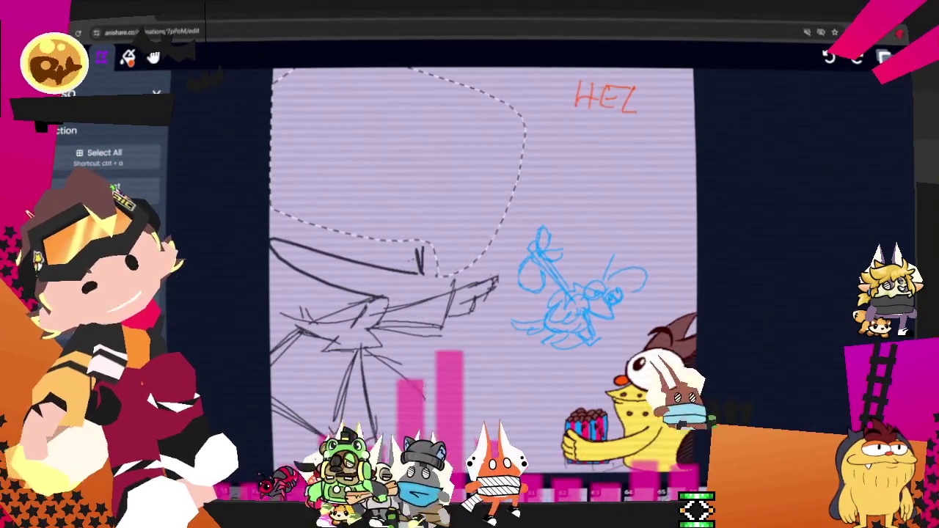
key(Down)
key(Down)
key(Down)
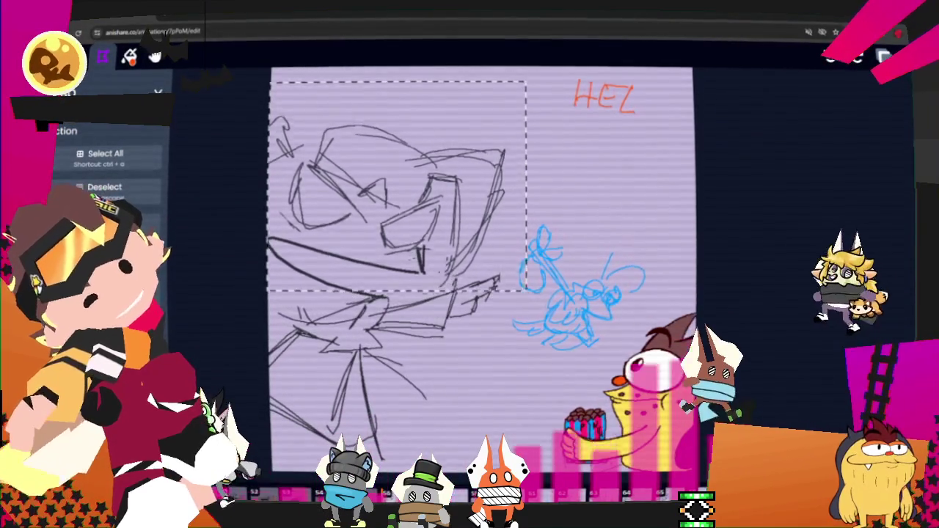
key(Down)
key(Down)
key(Down)
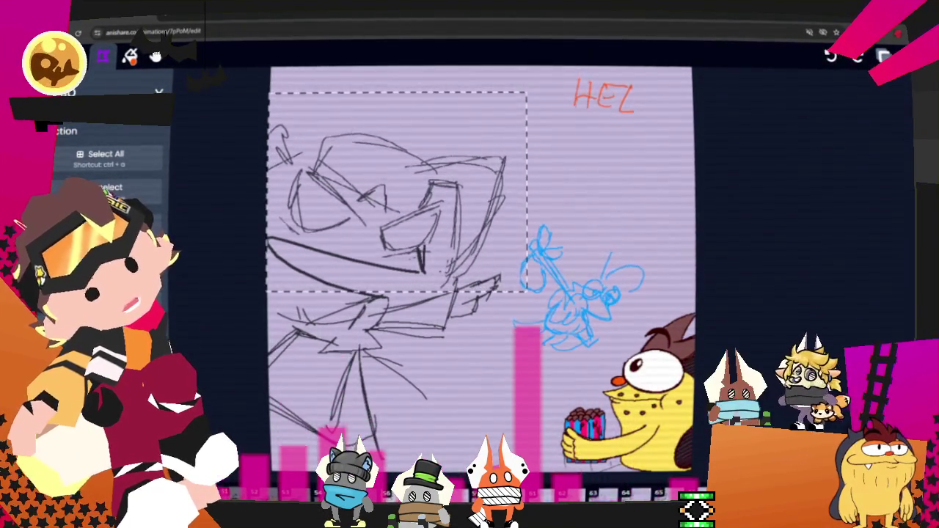
key(Escape)
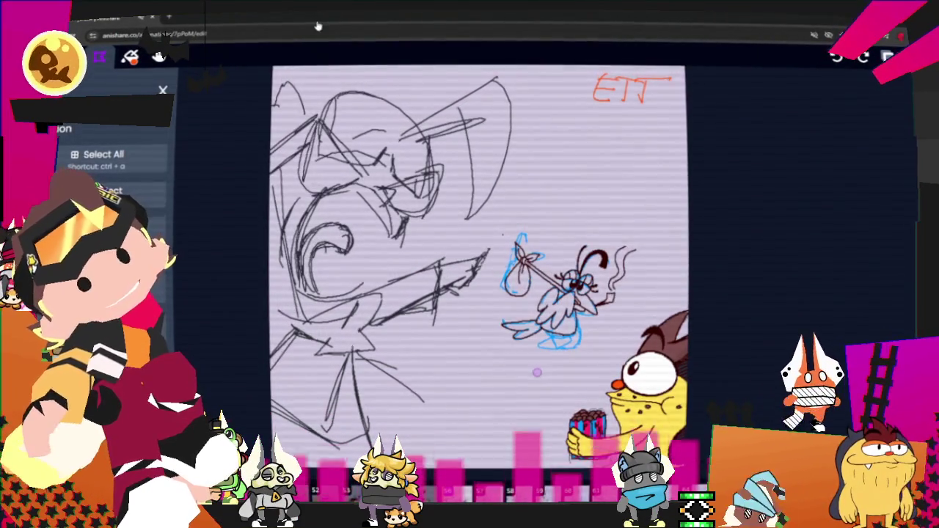
Lasso and delete the upper-left head sketch, advance a frame, and start redrawing with the brush
drag(506, 74, 273, 312)
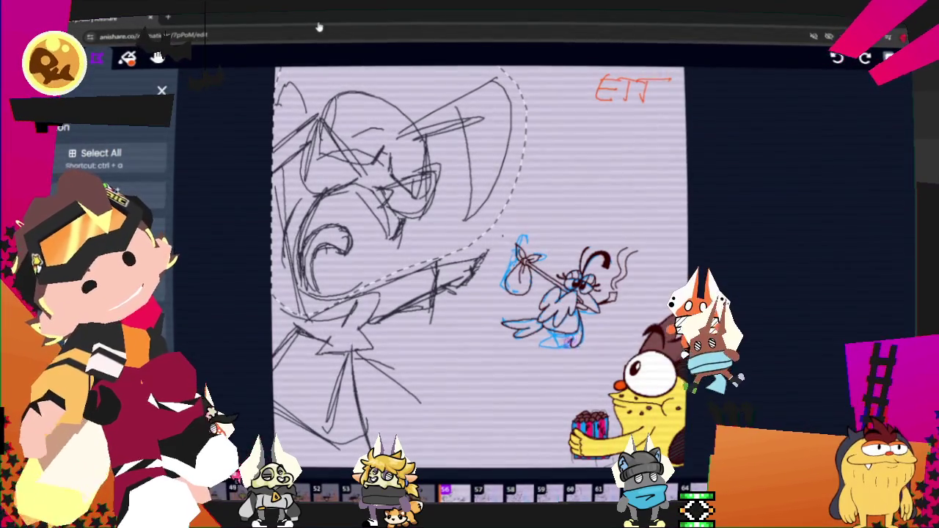
key(Delete)
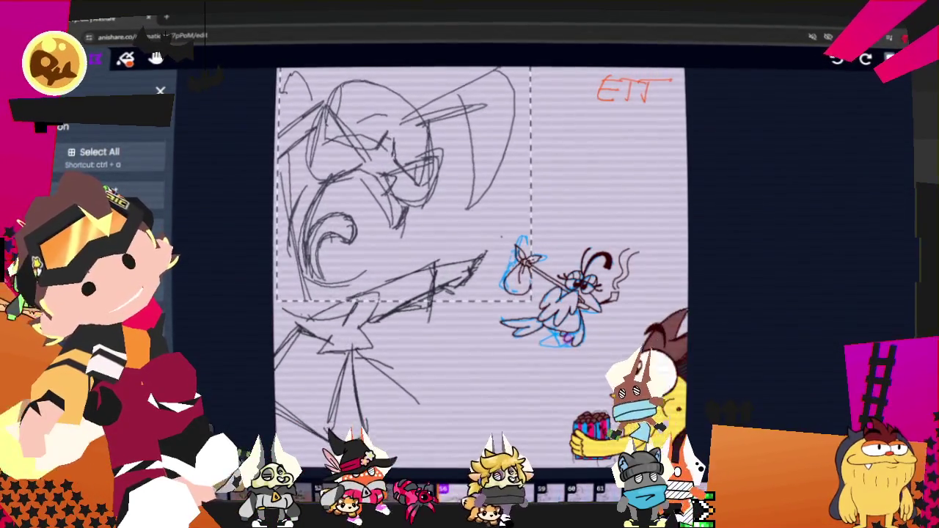
key(Right)
key(Right)
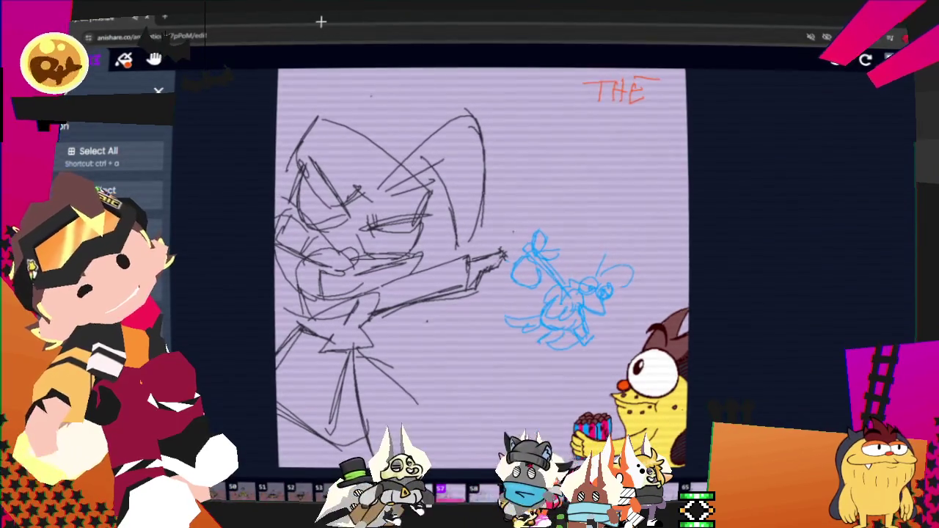
key(b)
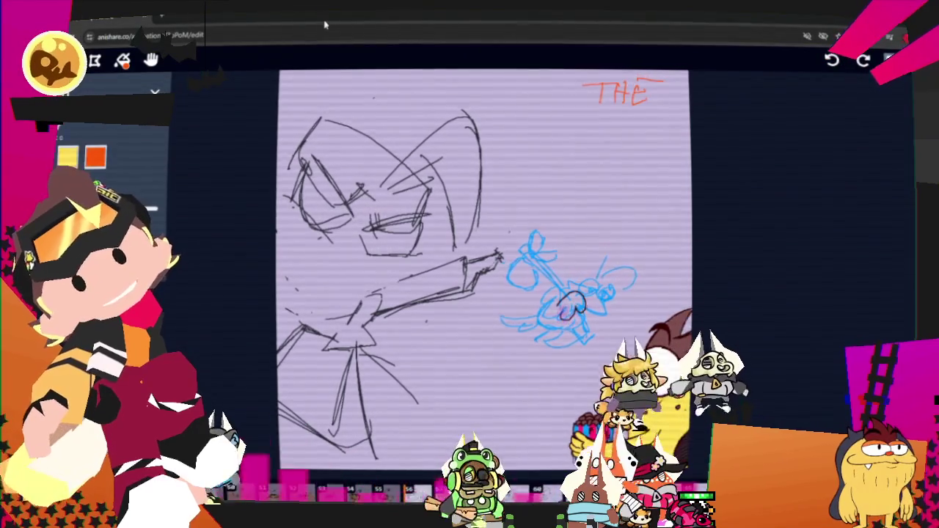
drag(358, 246, 362, 258)
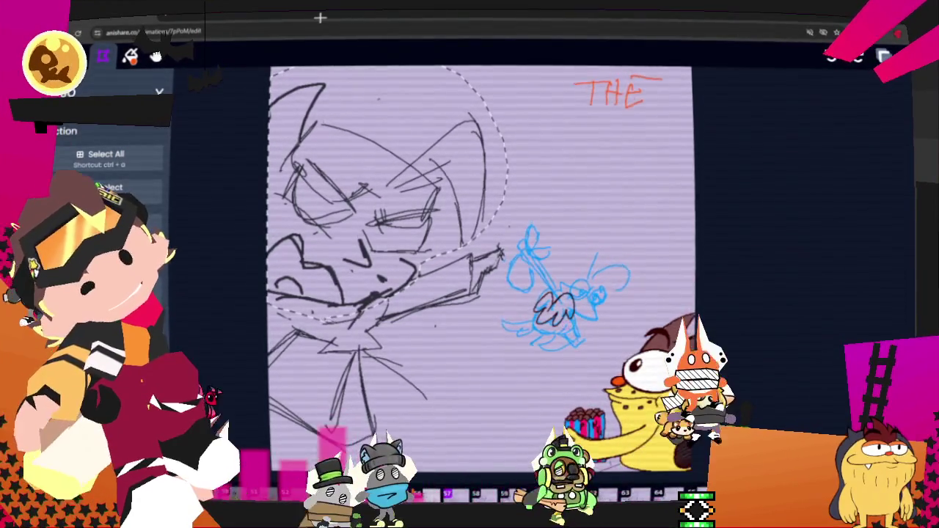
Cut the face out of the THE frame and shift the head slightly lower
key(Delete)
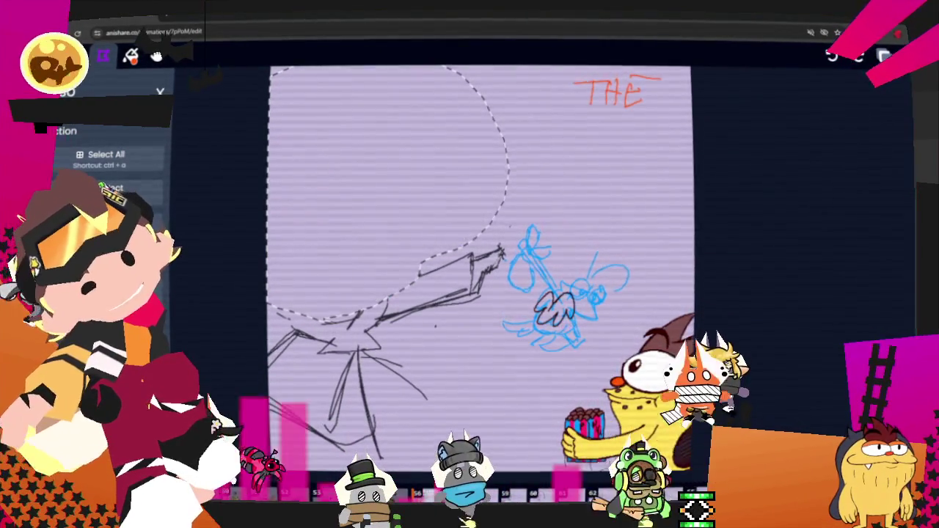
drag(274, 70, 504, 323)
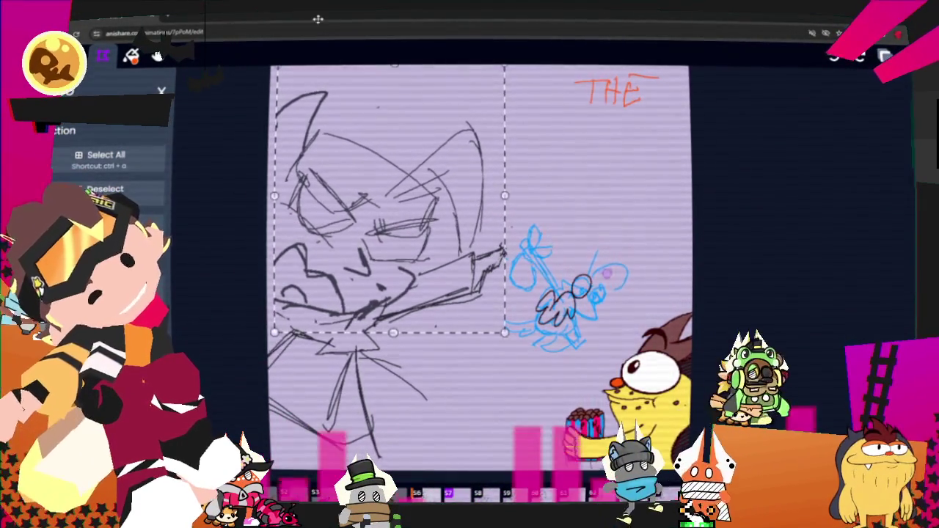
drag(389, 212, 389, 221)
Paste a copy of the head onto a following frame and deselect it
key(space)
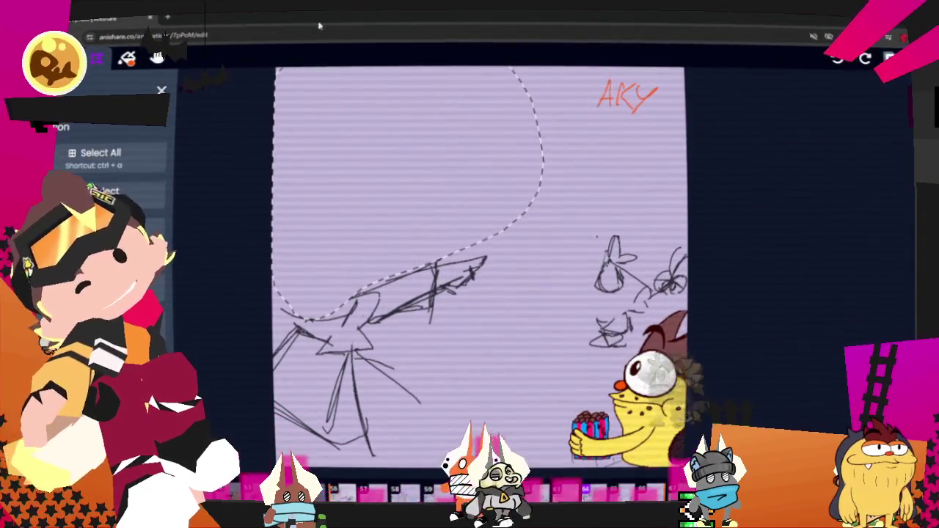
key(ctrl+v)
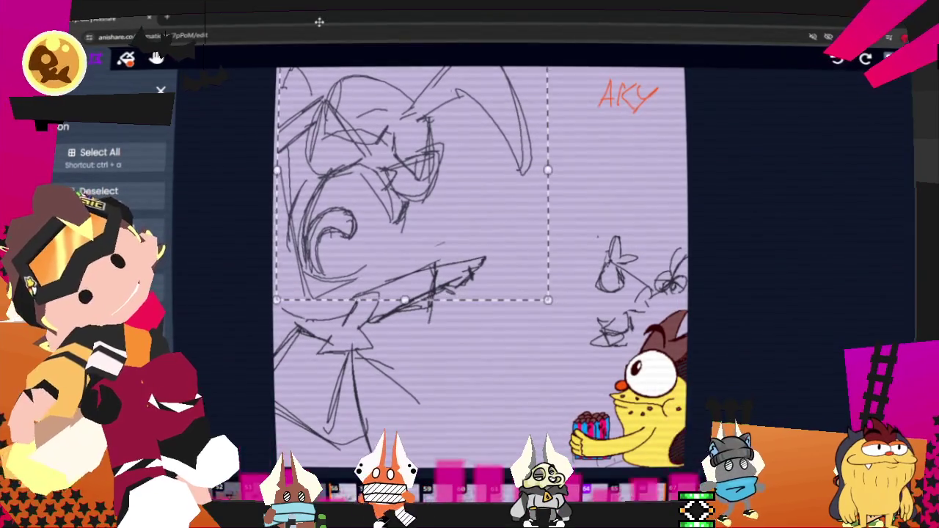
key(Escape)
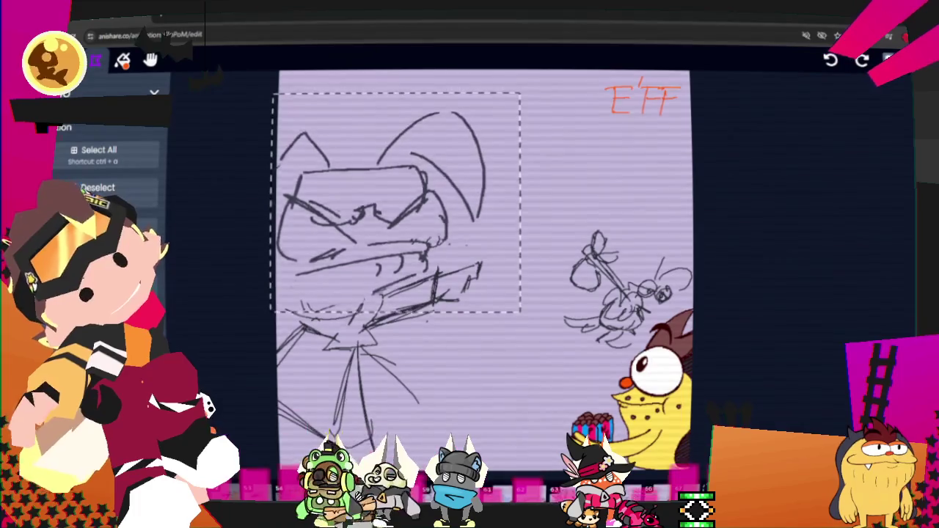
Nudge the pasted head up slightly with the Up arrow key
key(Up)
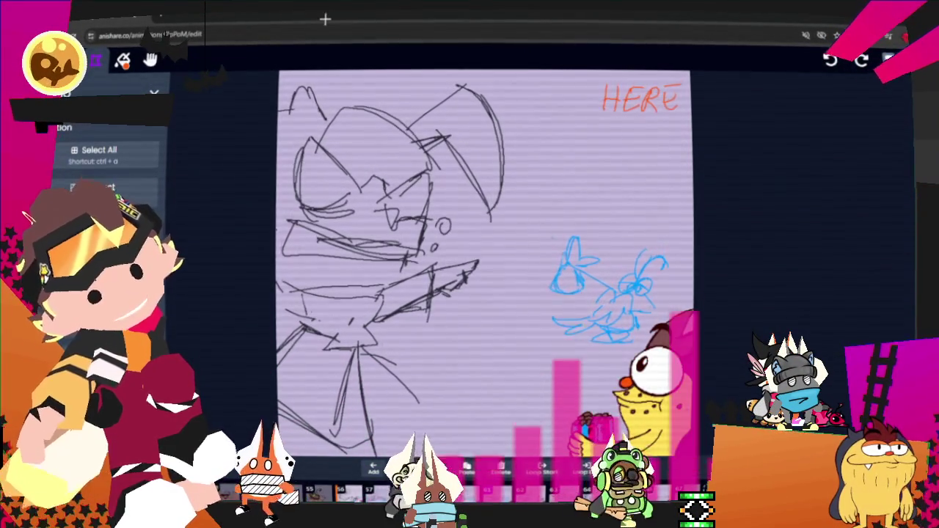
Erase the long stray stroke running across the character's face
key(b)
mouse_move(303, 239)
mouse_down()
mouse_move(412, 246)
mouse_move(390, 244)
mouse_up()
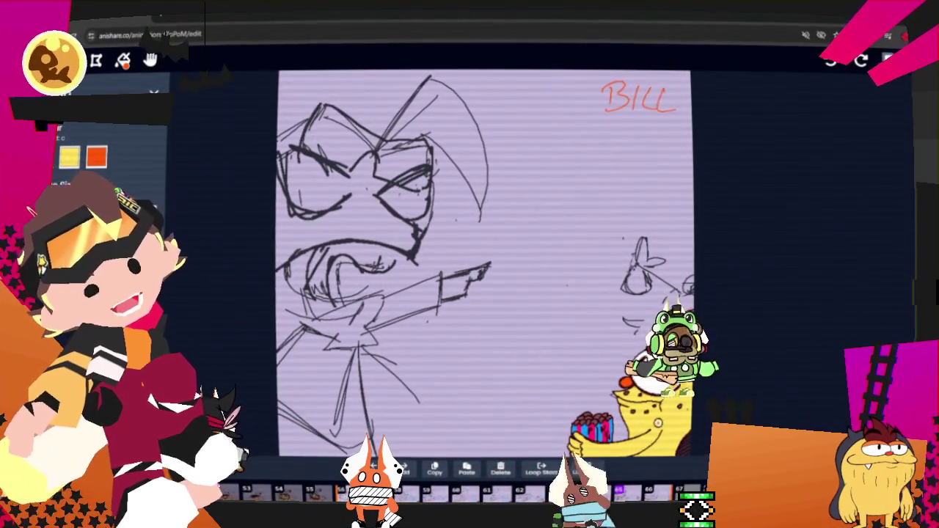
On the LYE frame, sketch a curved mouth, brow, eye strokes and small eye details
key(Right)
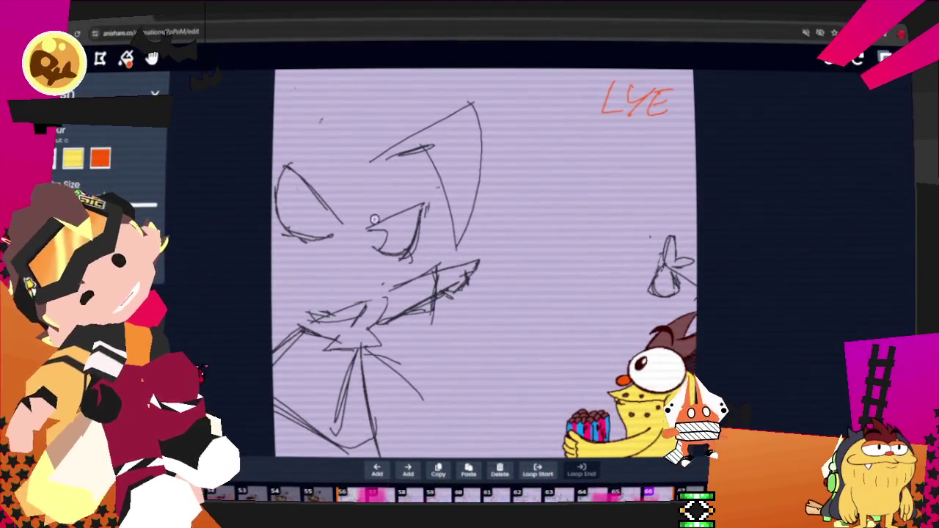
mouse_move(290, 266)
mouse_down()
mouse_move(387, 271)
mouse_move(352, 289)
mouse_up()
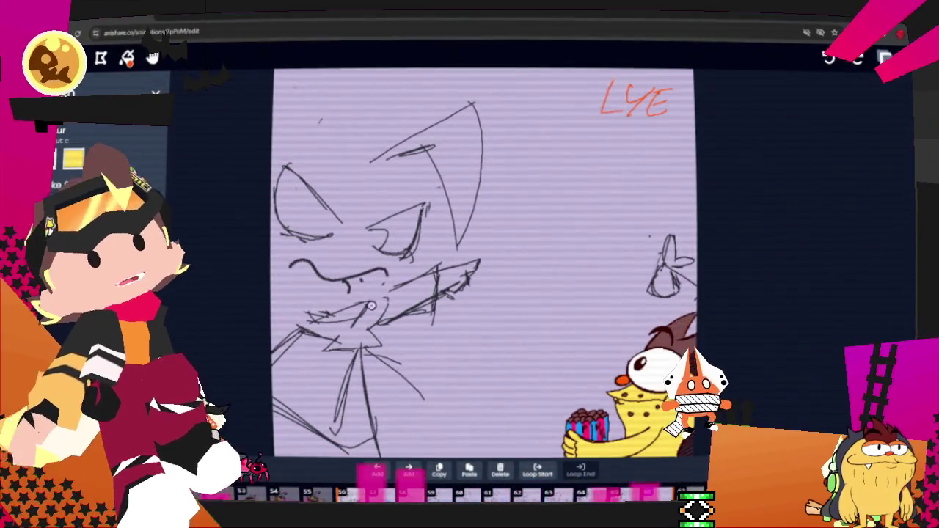
drag(299, 129, 418, 174)
mouse_move(311, 140)
mouse_down()
mouse_move(358, 198)
mouse_move(321, 171)
mouse_up()
mouse_move(367, 197)
mouse_down()
mouse_move(411, 215)
mouse_move(424, 209)
mouse_up()
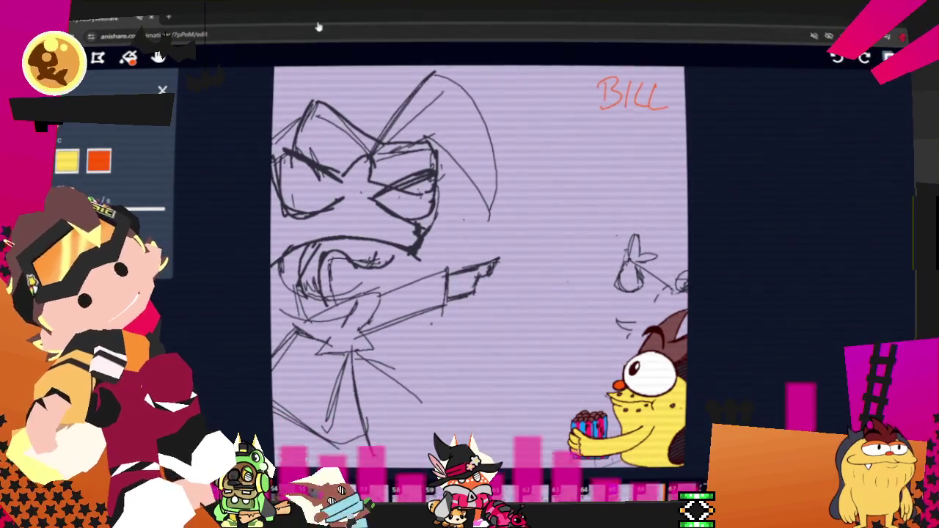
Lasso the head and arm on BILL, carry the selection to LYE, and replace its old face
key(s)
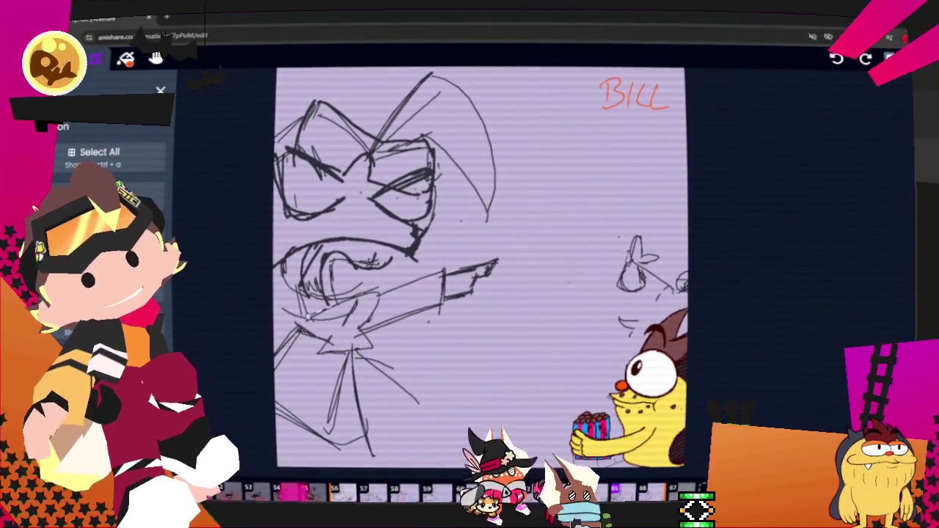
drag(308, 315, 279, 132)
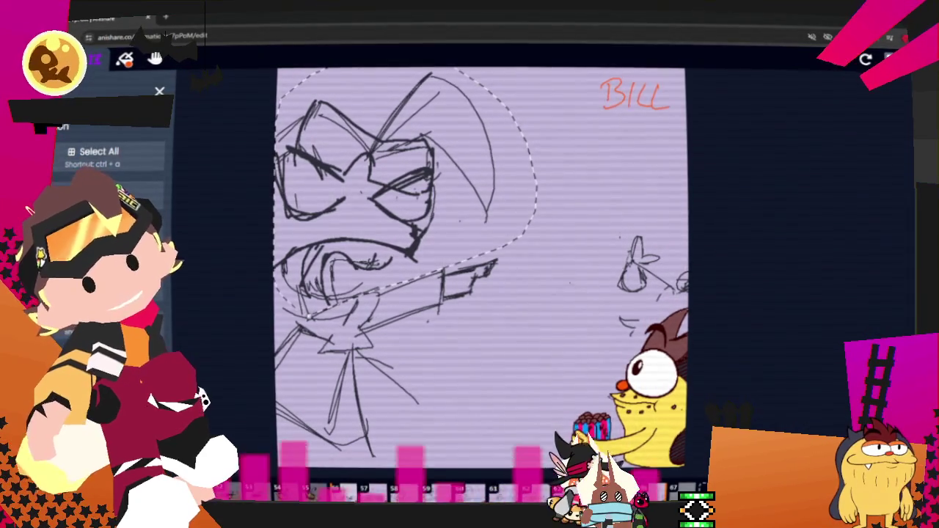
key(Right)
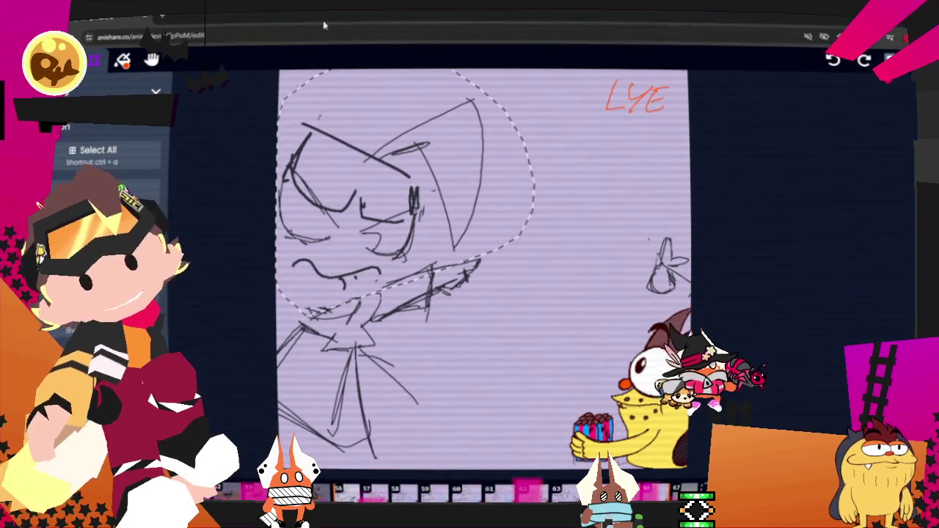
key(Delete)
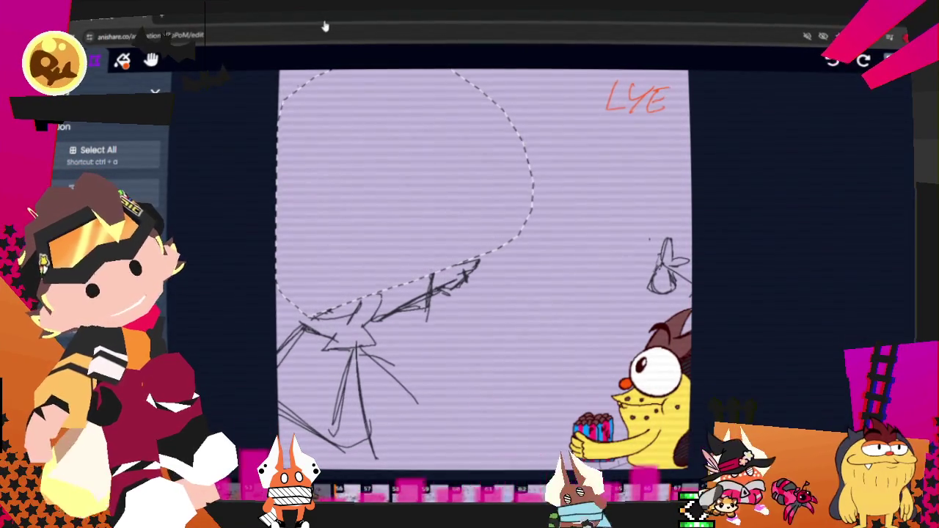
key(ctrl+z)
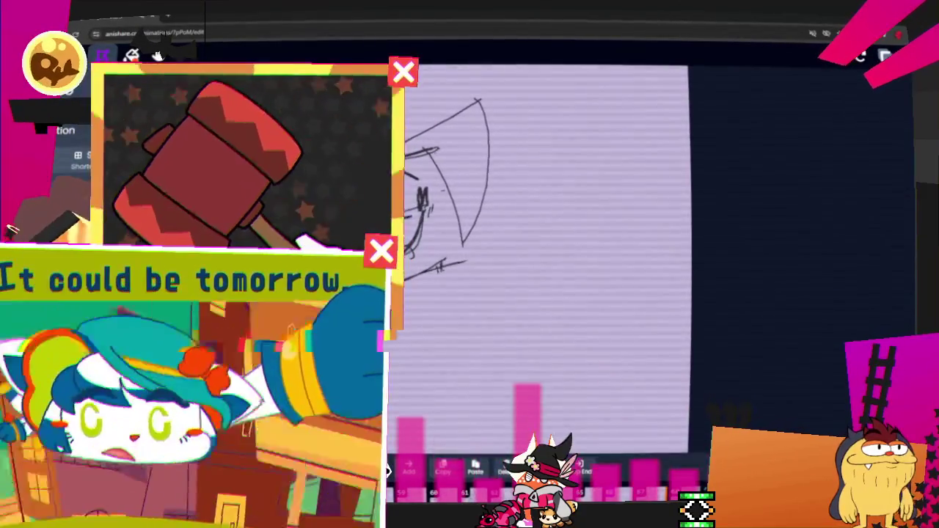
Undo the paste, restore the strokes, then clear the selected sketch from the LYE frame
key(ctrl+z)
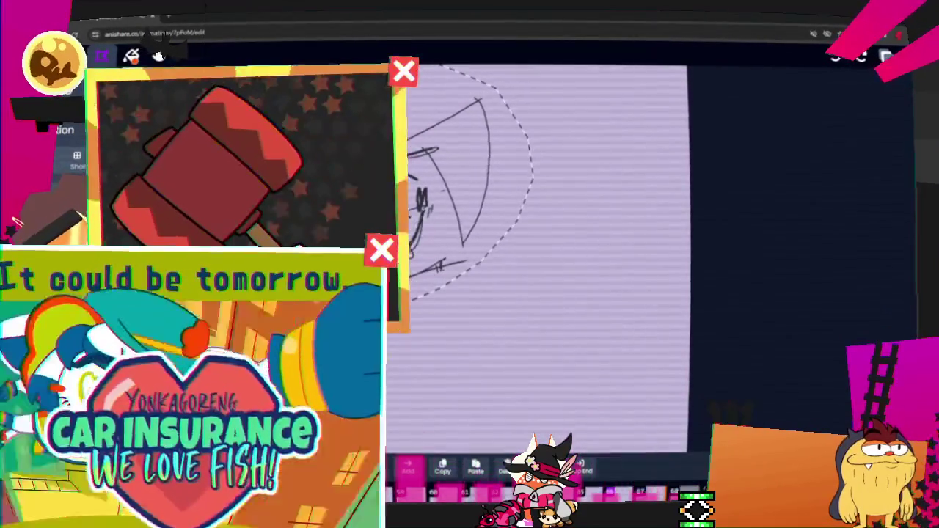
key(Delete)
key(ctrl+z)
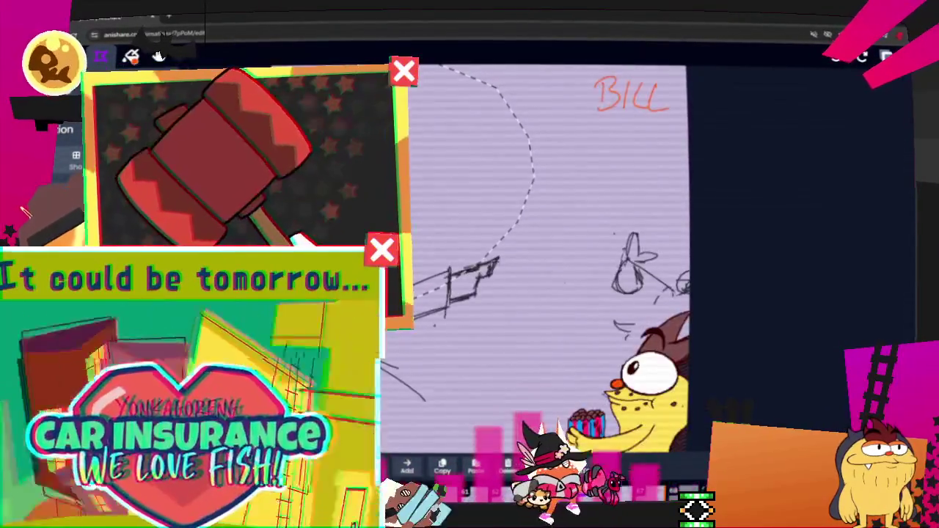
key(ctrl+z)
key(Delete)
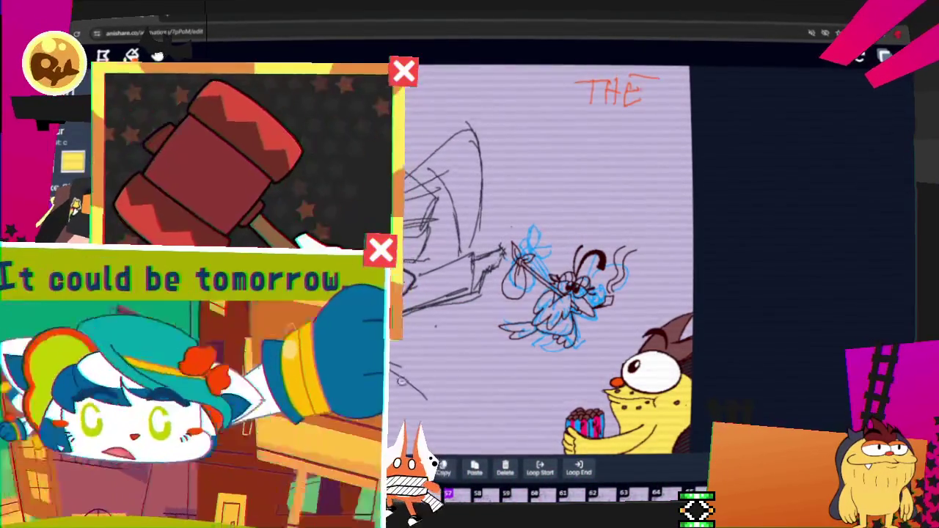
Advance four frames forward to the LLO frame with the profile shouting face
key(Right)
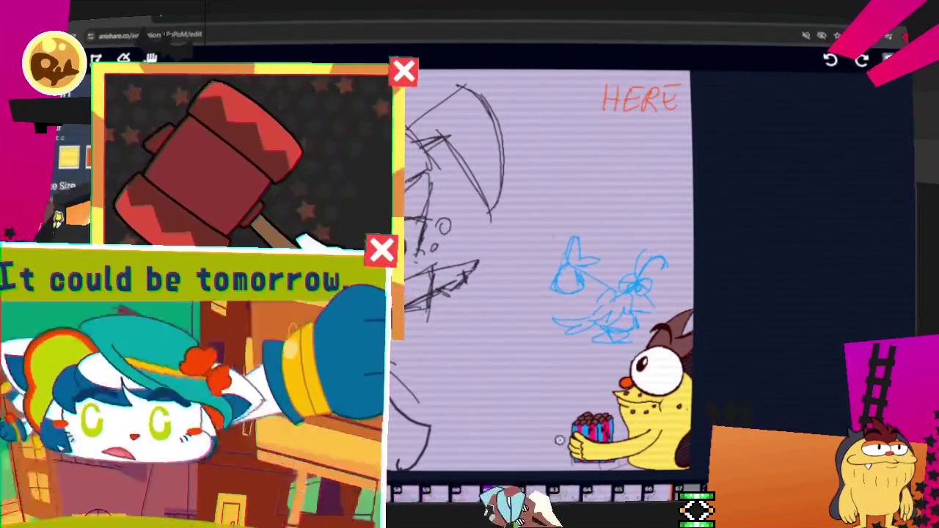
key(Right)
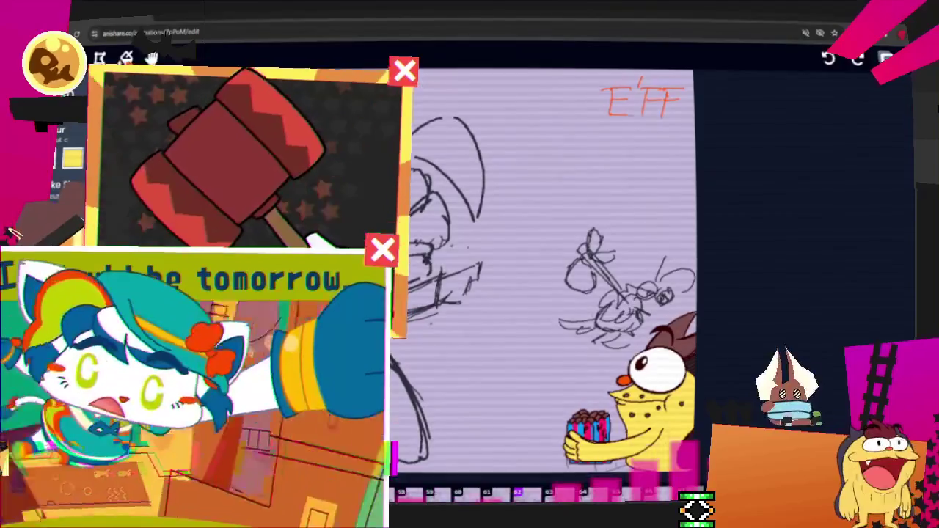
key(Right)
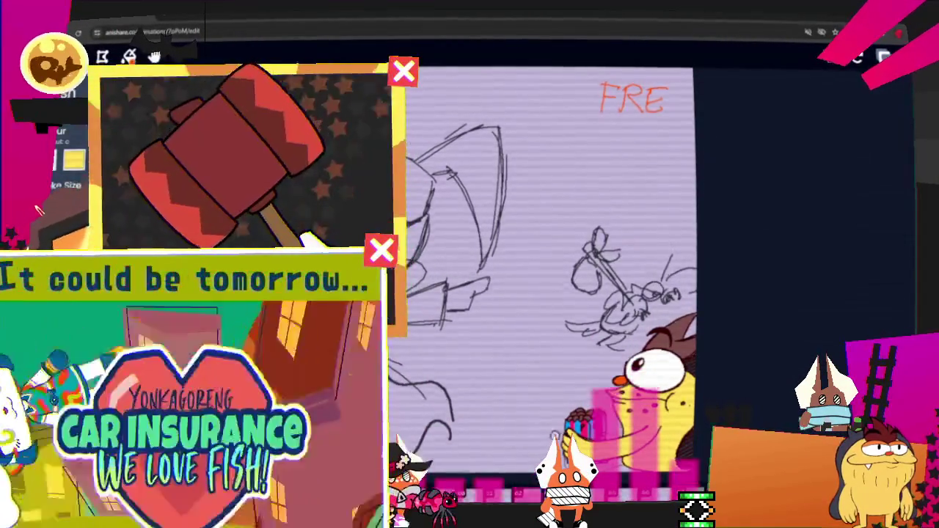
key(Right)
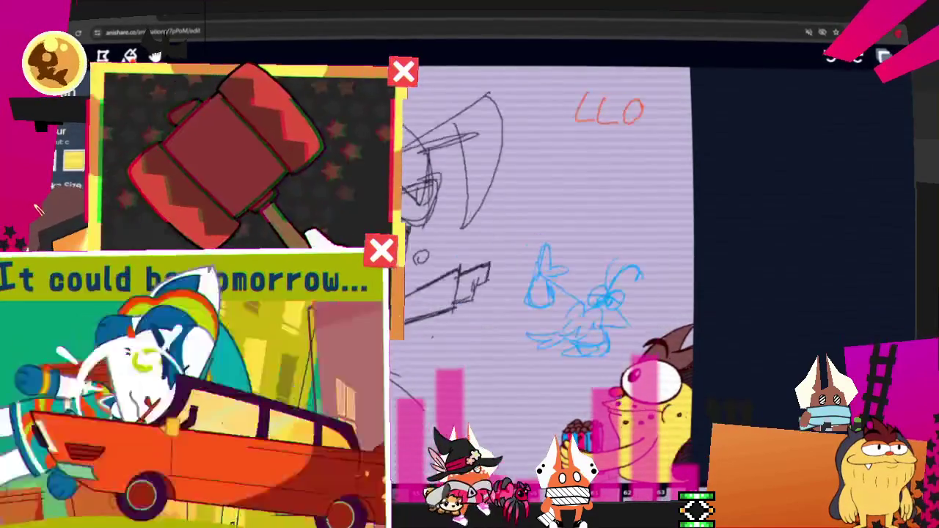